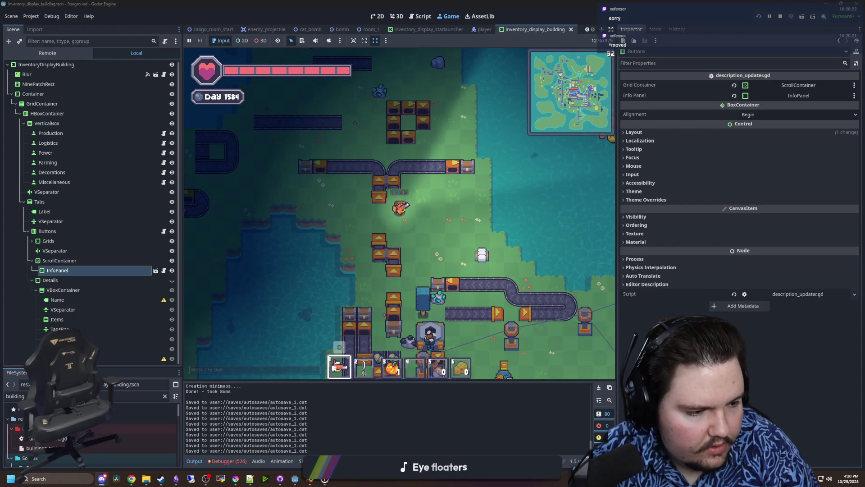
Walk the character up-right, switching the hotbar to the sword and back to slot 1.
key("w")
key("d")
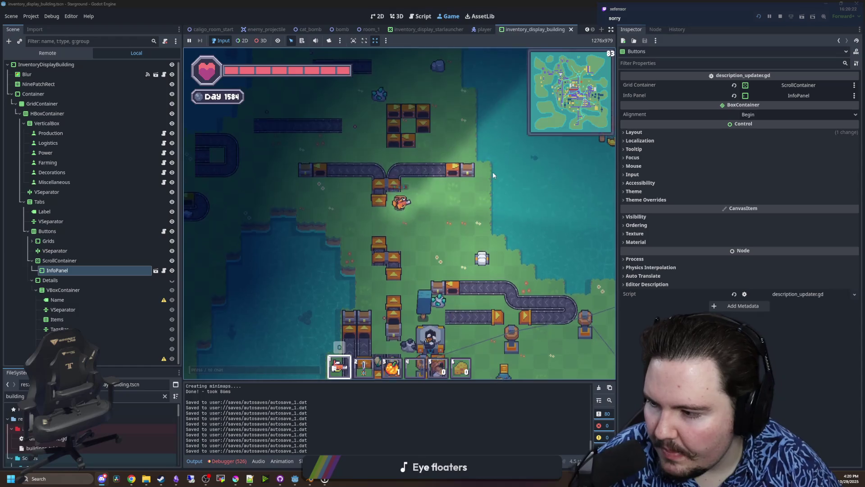
key("2")
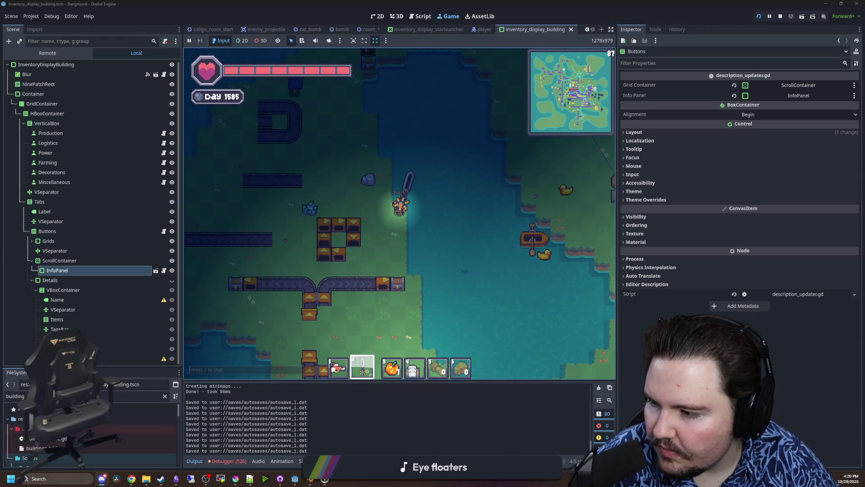
key("s")
key("d")
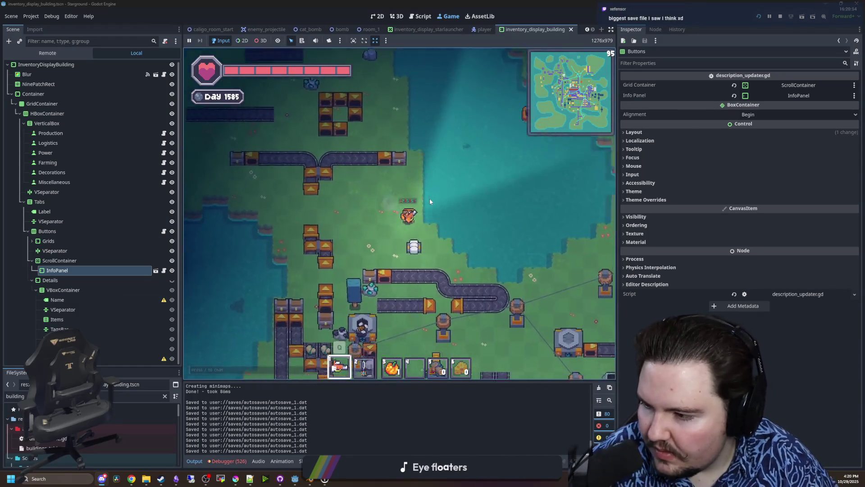
key("1")
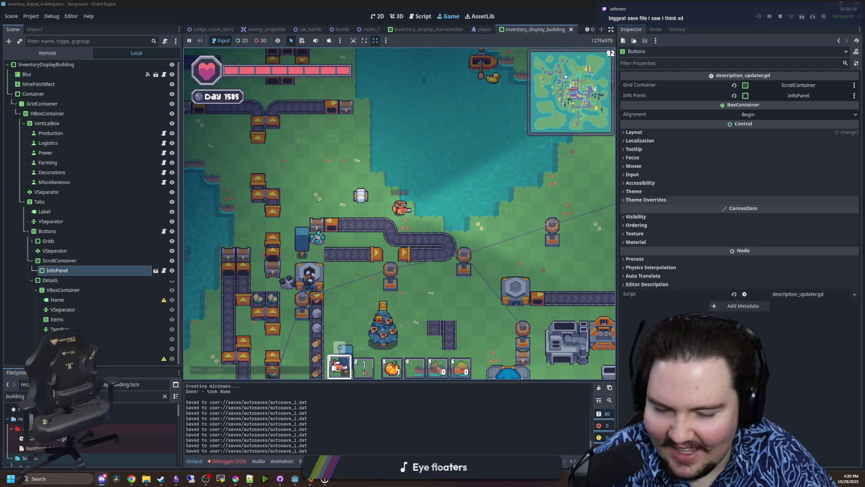
Walk the character down-right along the conveyor, then up-right and up-left.
key("s")
key("d")
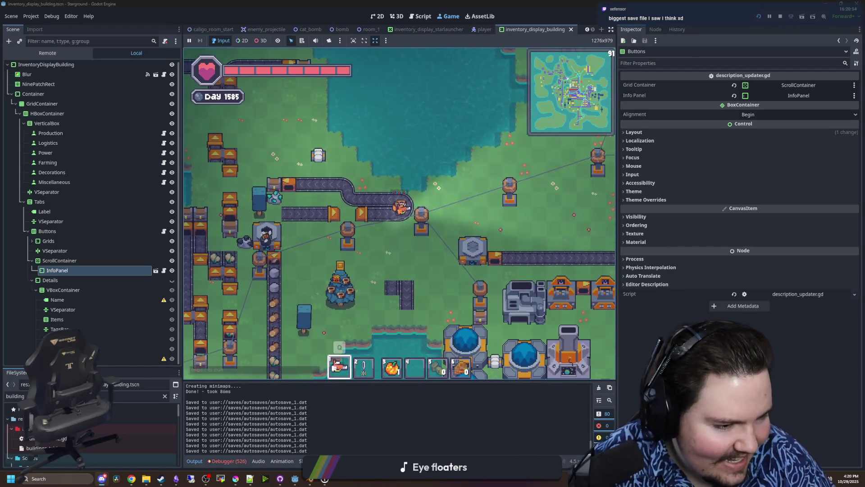
key("d")
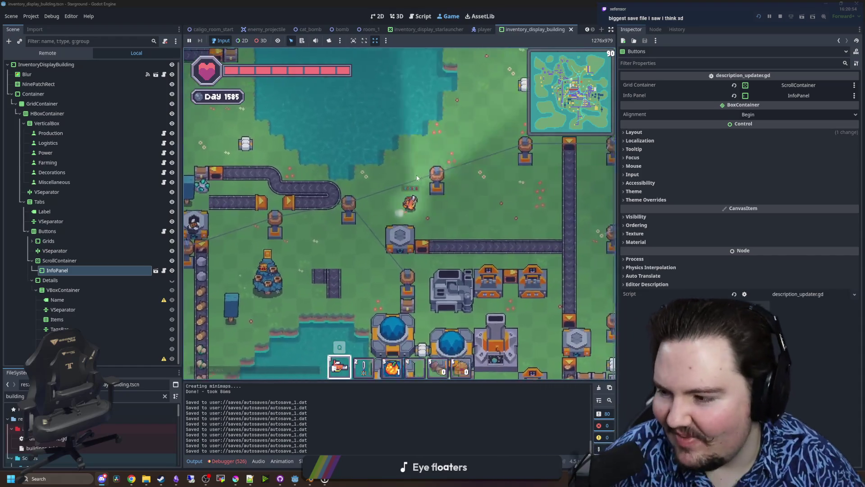
key("w")
key("d")
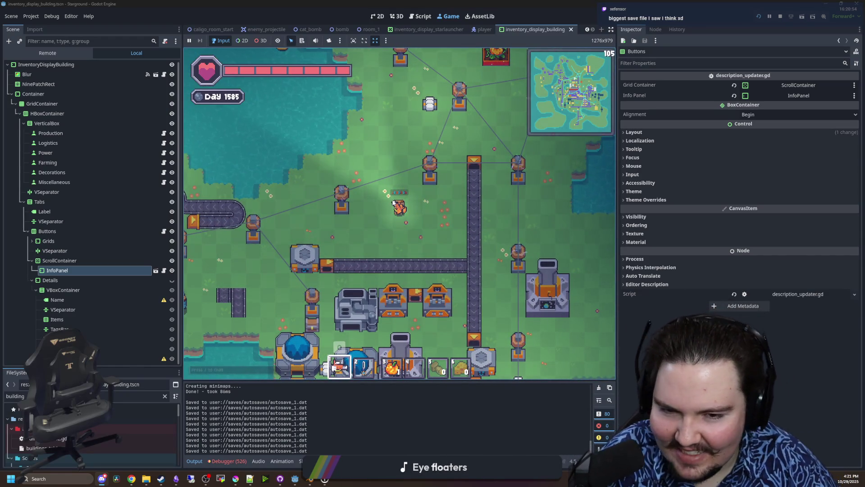
key("w")
key("d")
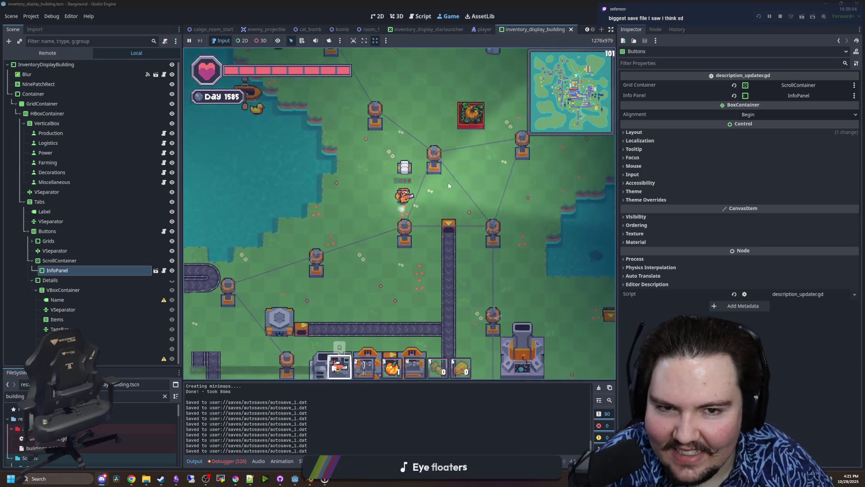
key("w")
key("a")
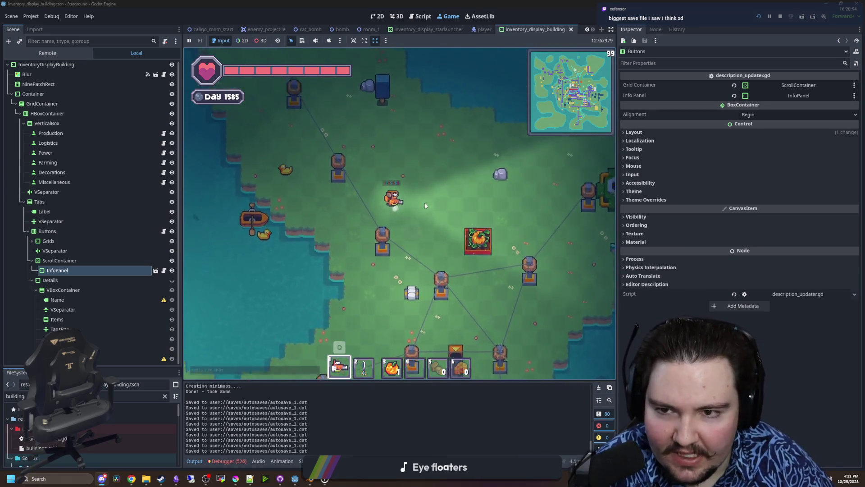
Walk down-right through the base and show the debugger's error list.
key("s")
key("d")
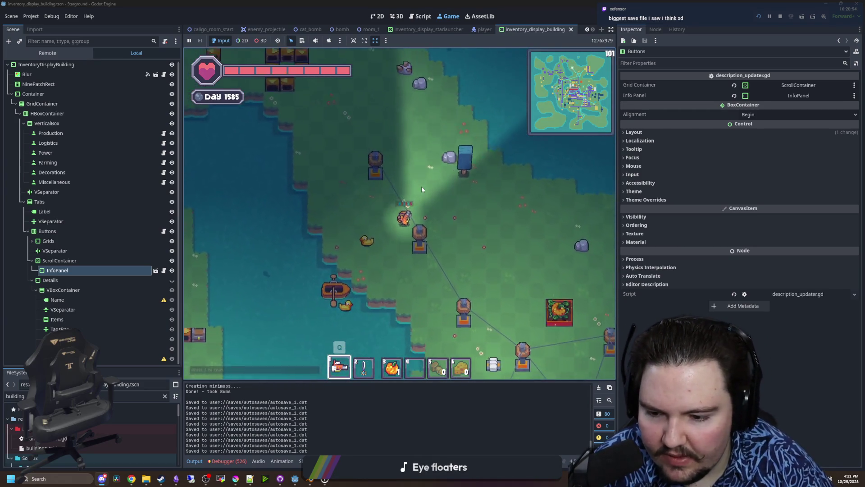
key("s")
key("d")
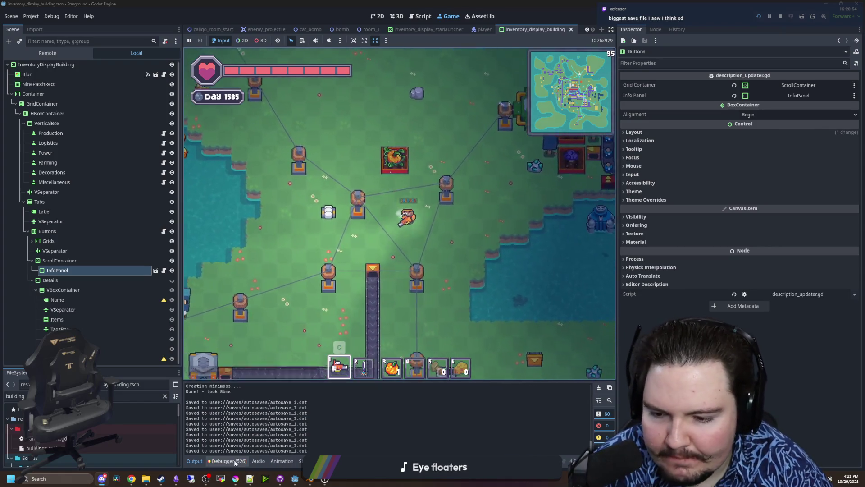
left_click(228, 460)
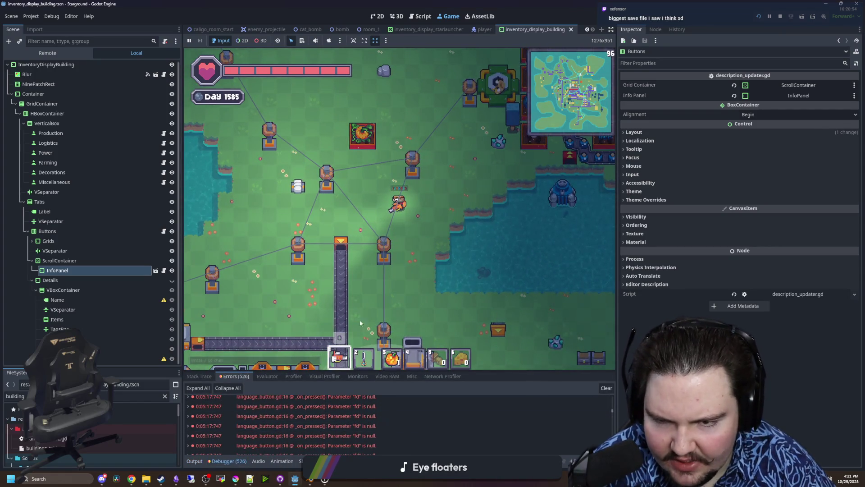
Walk the character north, then open a new Chrome window from the taskbar.
key("w")
key("w")
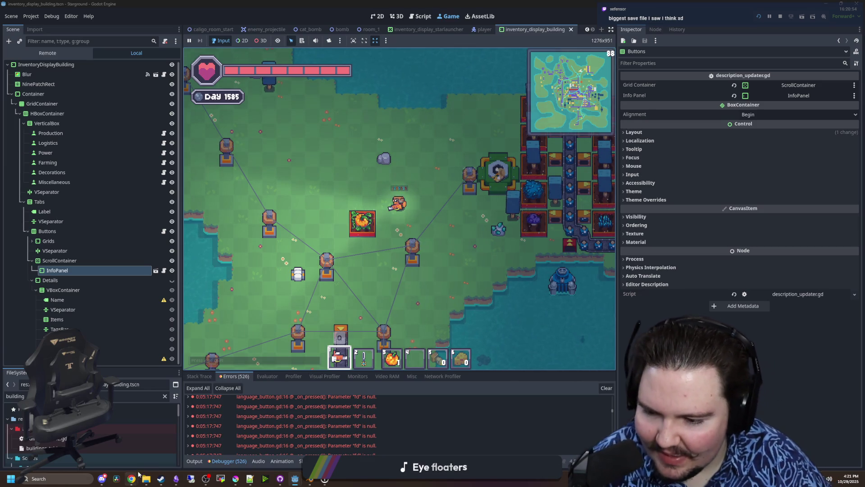
mouse_move(131, 479)
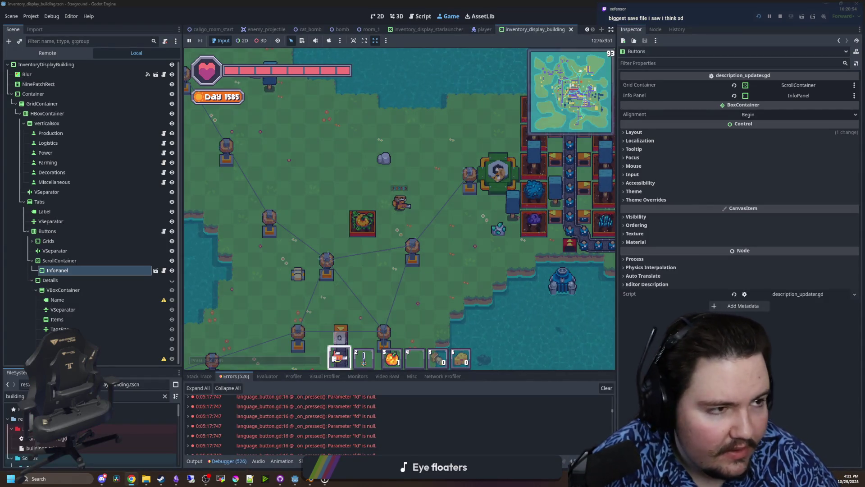
key("super+shift+3")
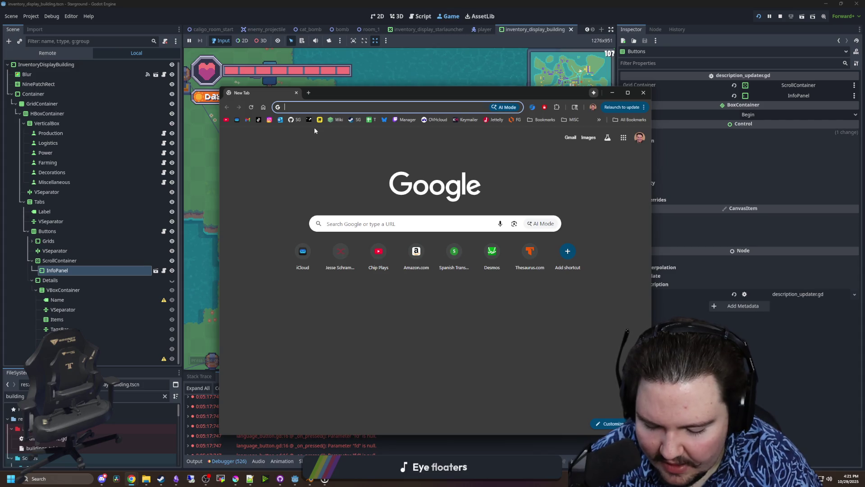
Load godotsteam.com in Chrome, briefly select its heading, then switch back to Godot.
type("godotsteam.com")
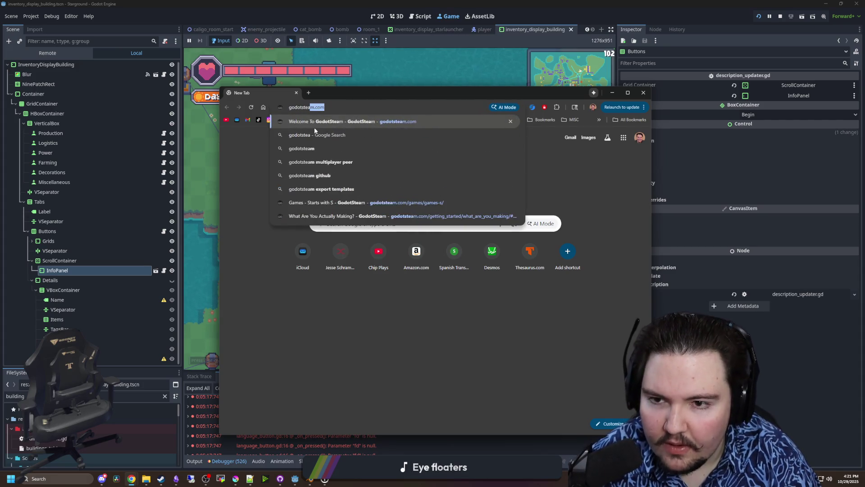
key("Return")
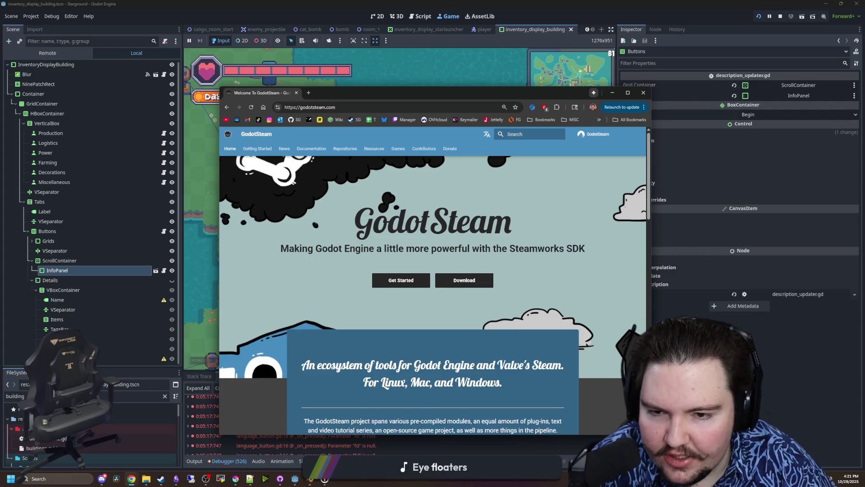
left_click_drag(364, 225, 512, 229)
left_click(512, 231)
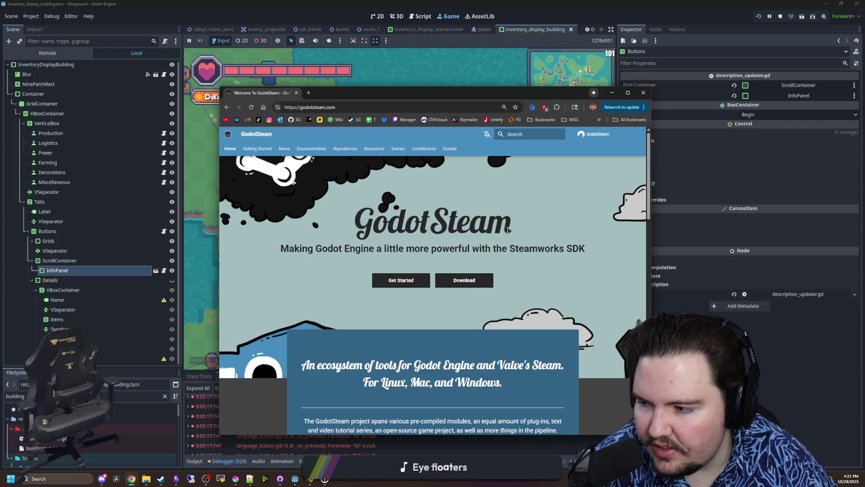
key("alt+Tab")
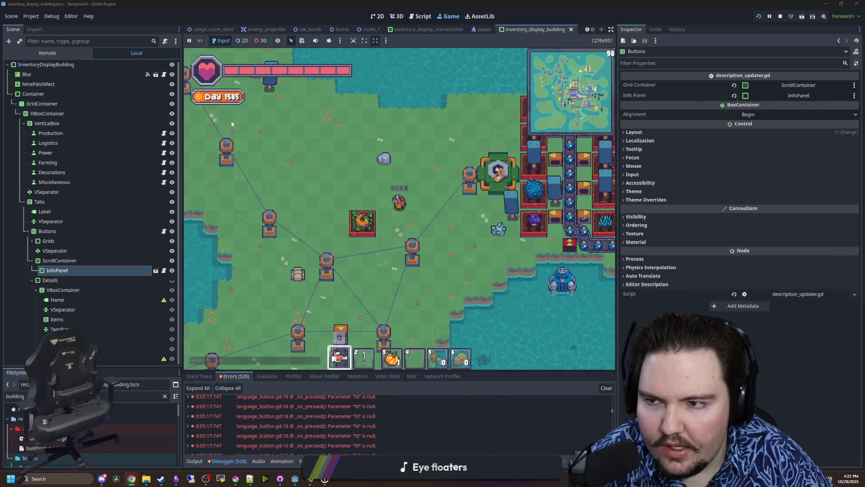
Open the Blur node's ui_blur.gd script and add a blank indented line 14.
left_click(164, 76)
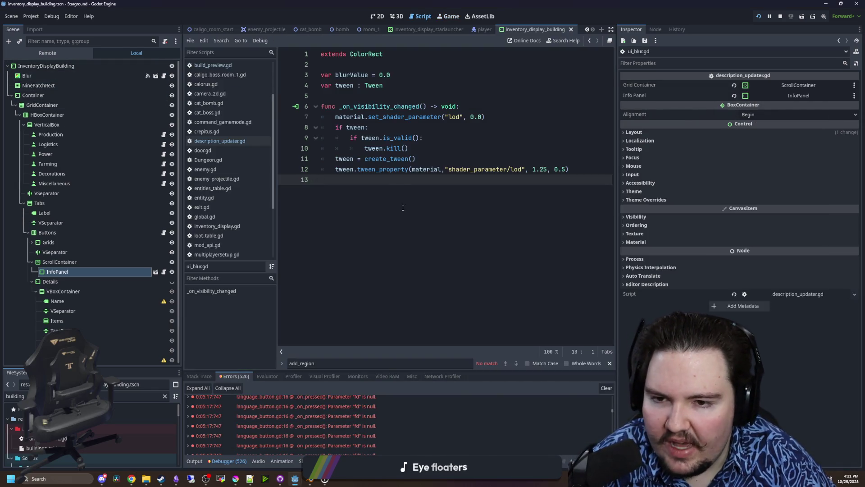
key("Return")
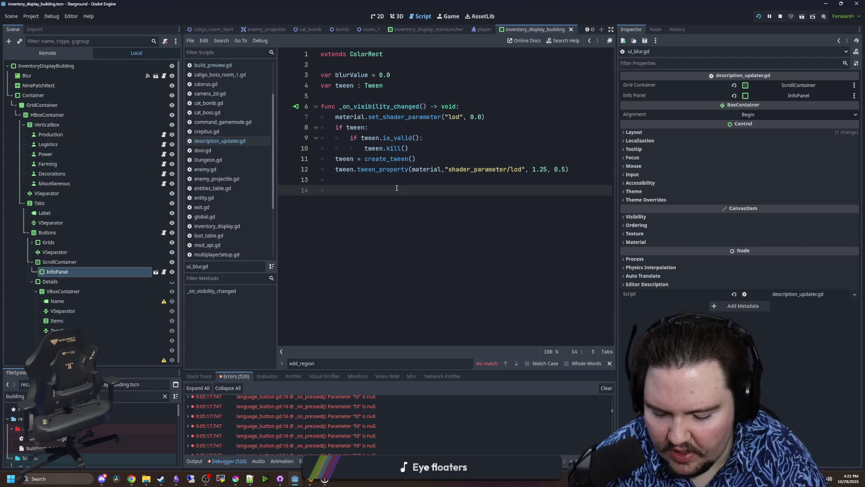
type("has_feat")
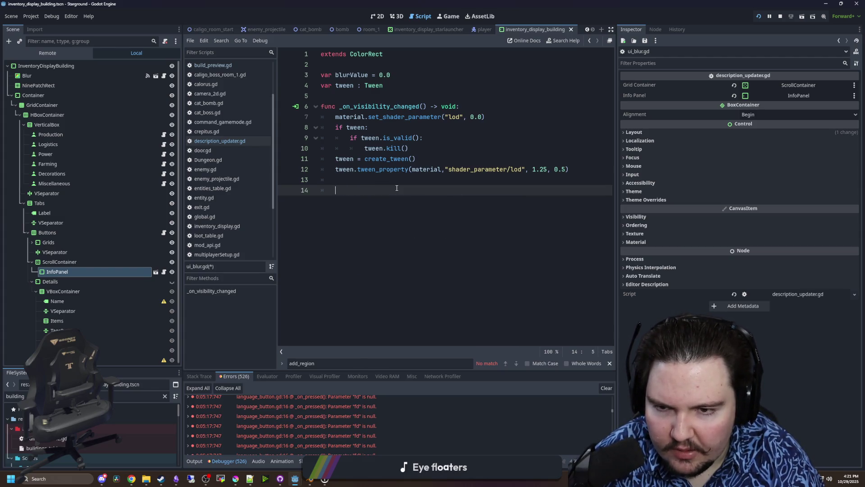
type("rojectSettings.")
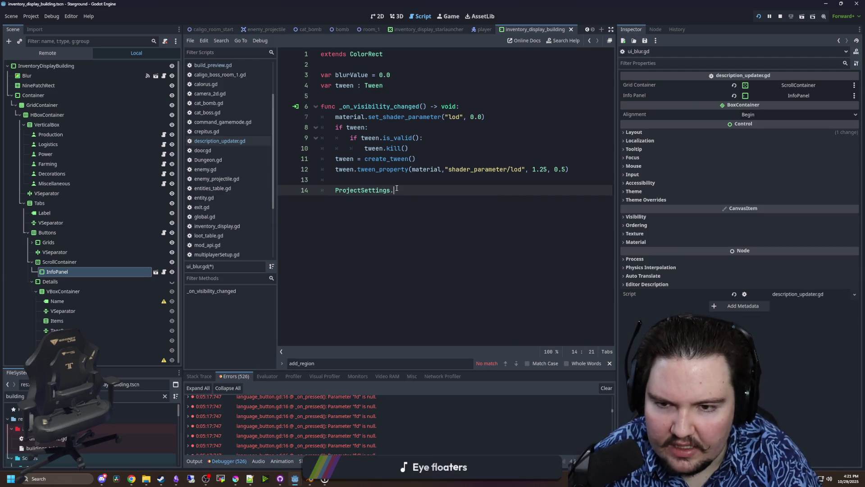
type("fea")
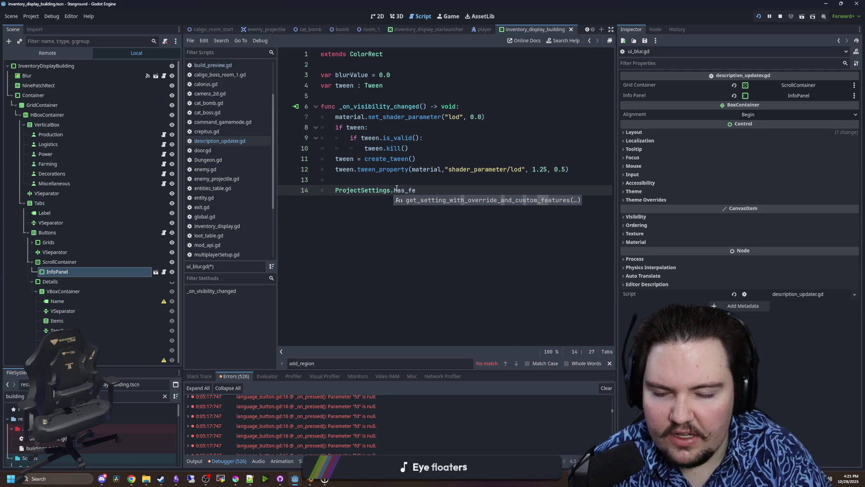
key("BackSpace")
key("BackSpace")
key("BackSpace")
Search all project files for has_feature.
key("ctrl+shift+f")
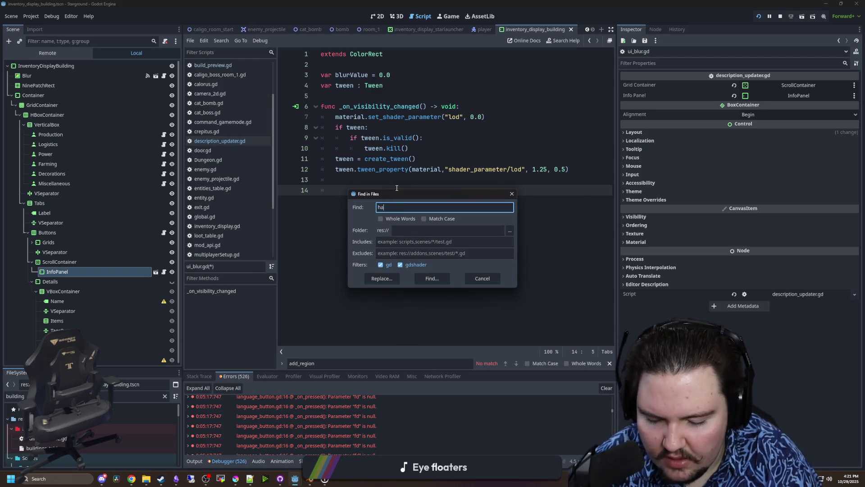
type("s_feature")
key("Return")
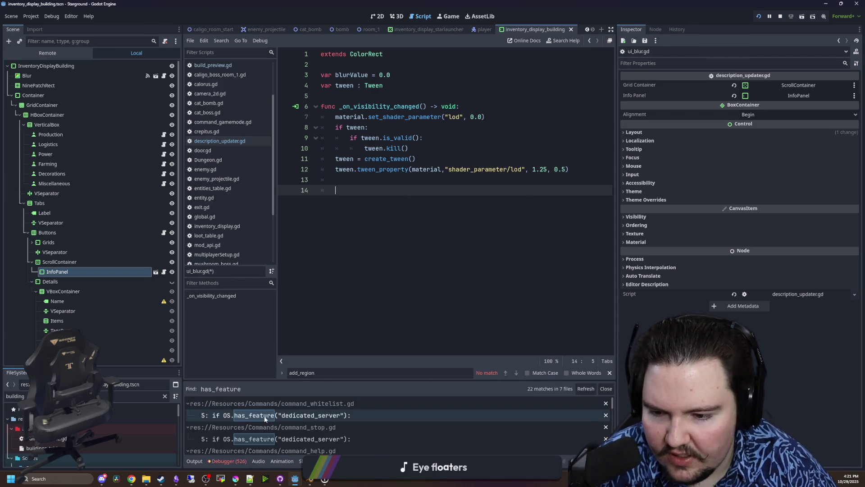
Inspect the OS.has_feature("dedicated_server") condition on line 5 of command_whitelist.gd.
scroll(430, 280, "up", 2)
left_click(450, 115)
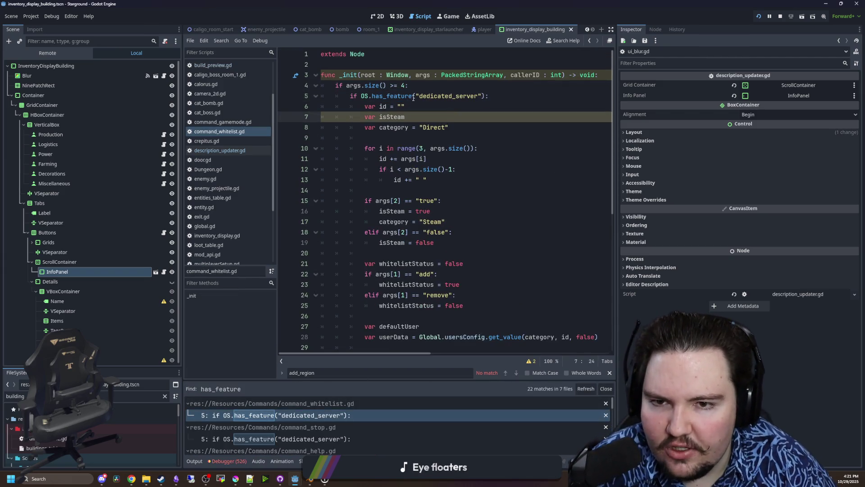
left_click_drag(419, 96, 482, 95)
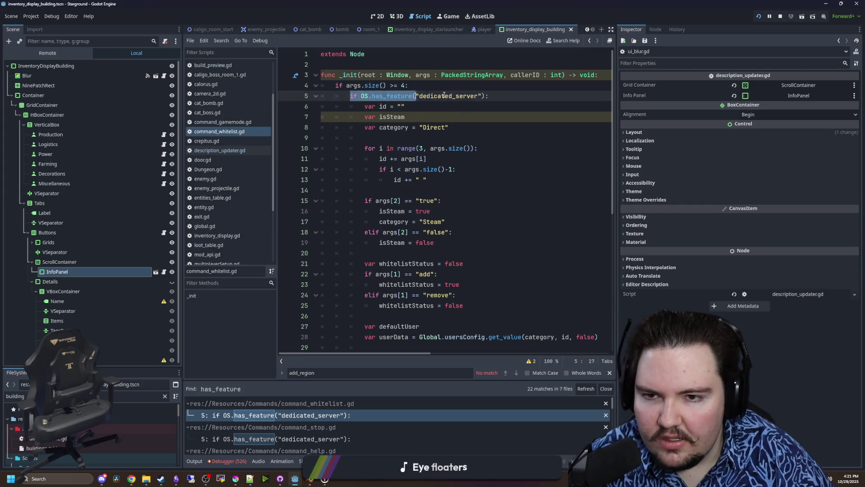
left_click(523, 107)
left_click_drag(524, 96, 361, 96)
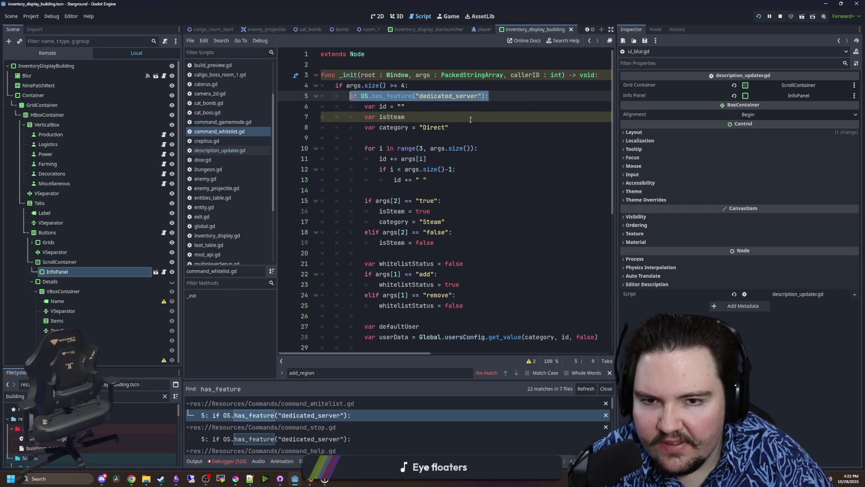
mouse_move(488, 96)
left_mouse_down()
mouse_move(356, 82)
mouse_move(349, 96)
mouse_move(484, 96)
left_mouse_up()
left_click(505, 95)
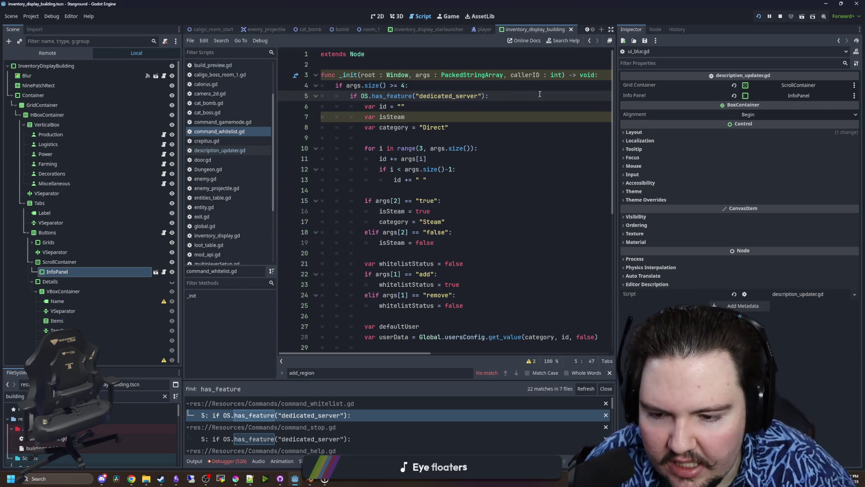
mouse_move(522, 93)
left_mouse_down()
mouse_move(355, 84)
mouse_move(351, 95)
left_mouse_up()
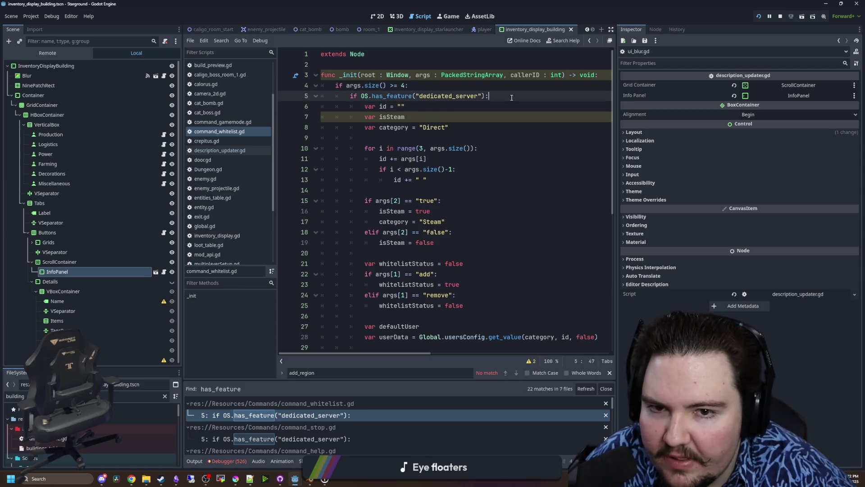
left_click(418, 103)
mouse_move(488, 96)
left_mouse_down()
mouse_move(352, 96)
mouse_move(405, 117)
mouse_move(450, 232)
mouse_move(426, 337)
left_mouse_up()
left_click(476, 188)
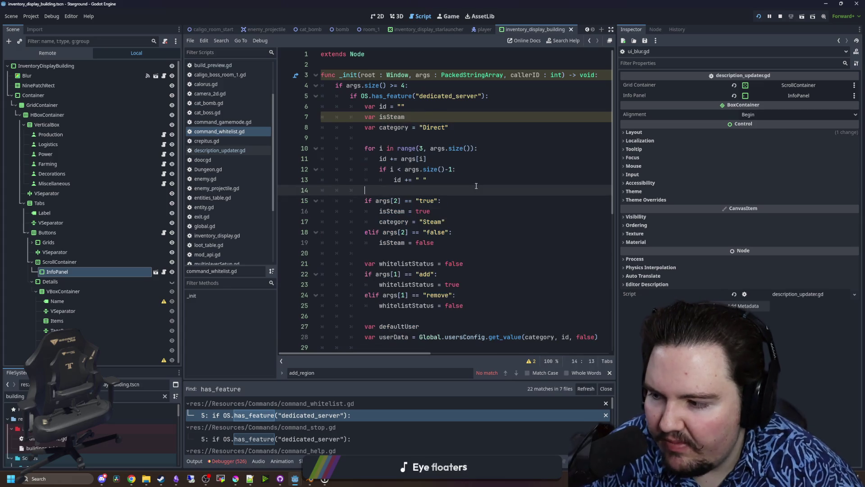
Save the scene with Ctrl+S, reselect the line 5 check, and return to the Game view.
key("Up")
key("Up")
key("Up")
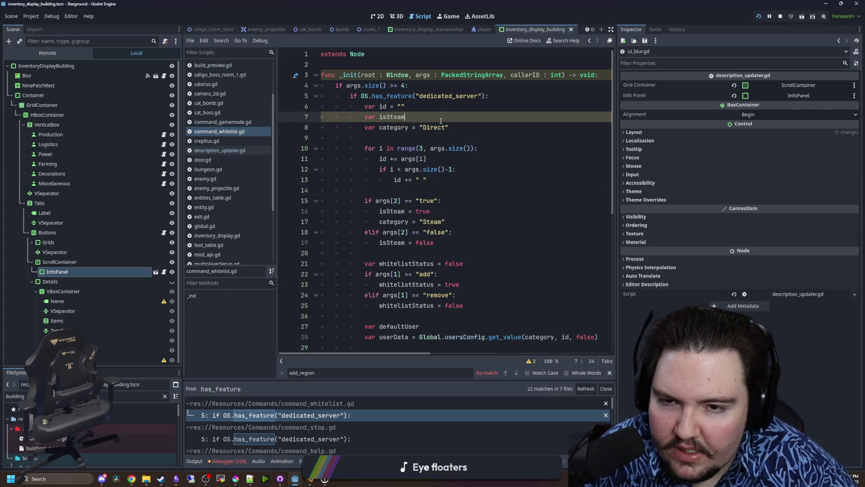
key("ctrl+s")
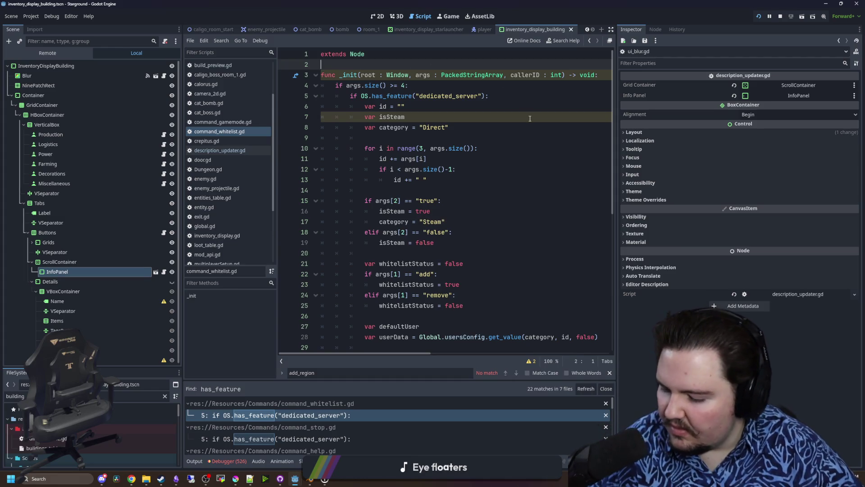
key("Down")
key("Down")
key("Down")
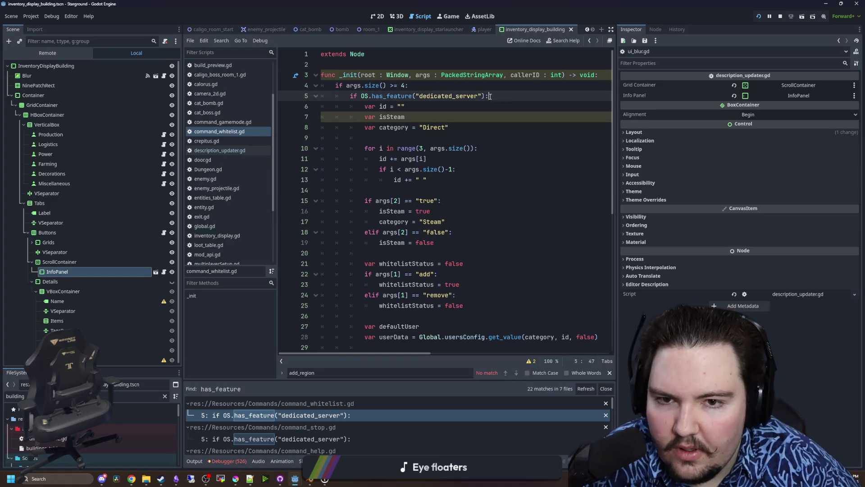
key("End")
key("shift+Home")
left_click(444, 109)
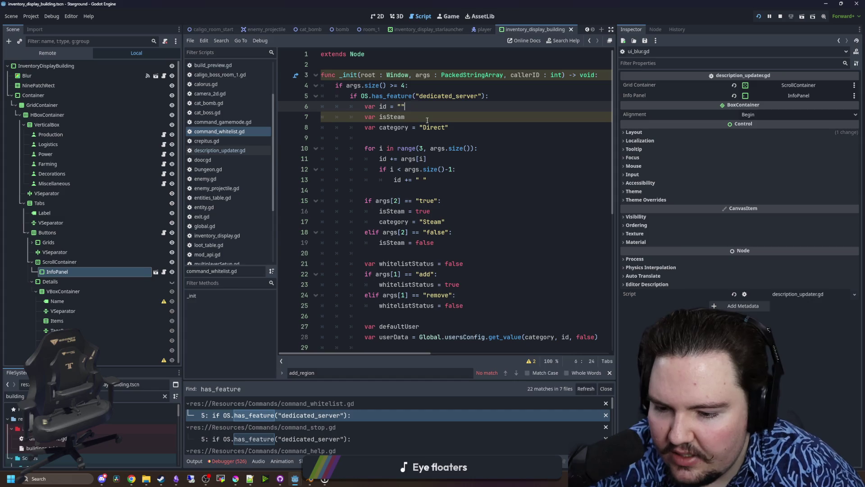
left_click(440, 17)
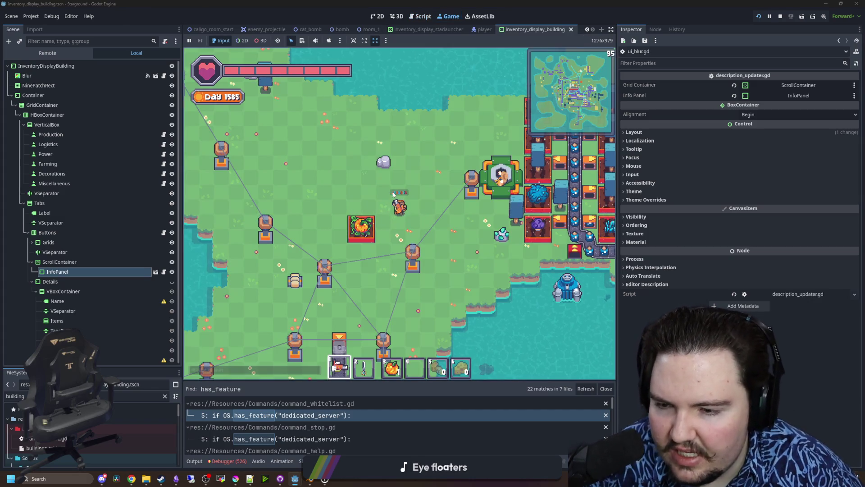
Walk the character down and right across the map, then open the building menu.
key("d")
key("s")
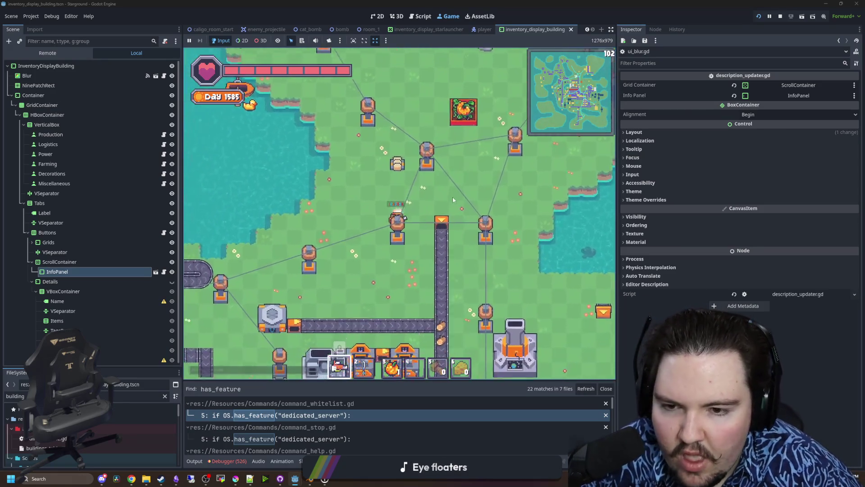
key("s")
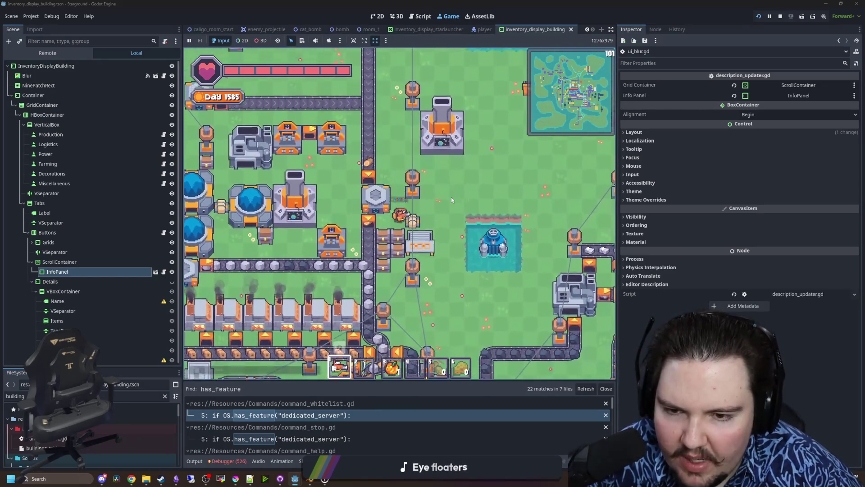
key("s")
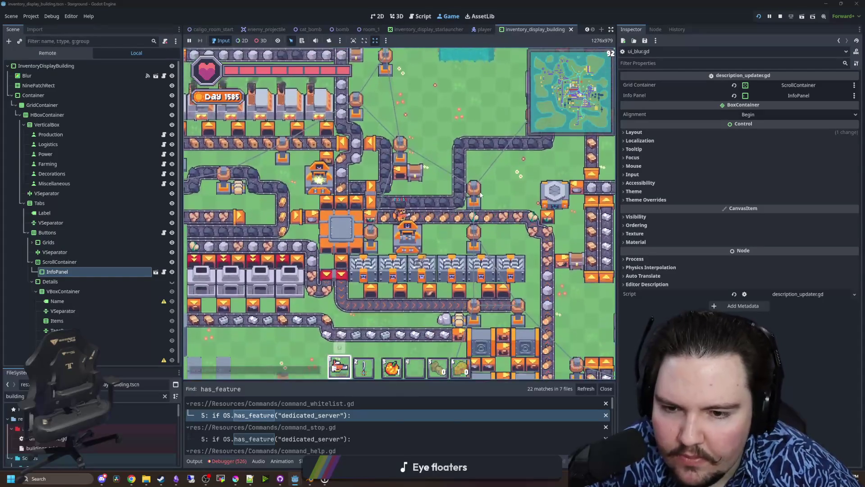
key("s")
key("d")
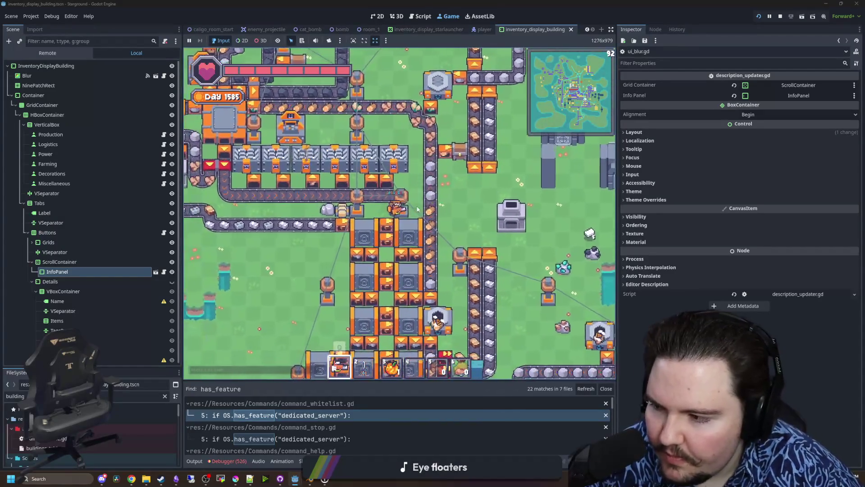
key("b")
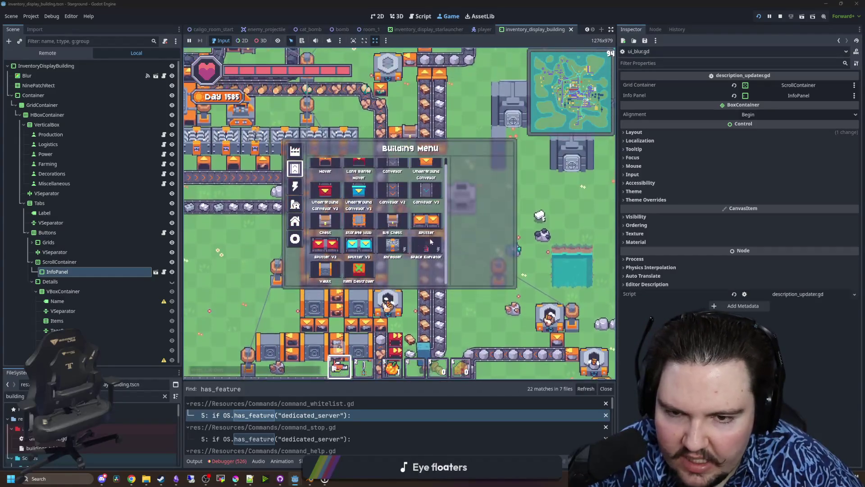
Switch the game language to Russian, reopen the building menu, and select ScrollContainer.
key("Escape")
key("Escape")
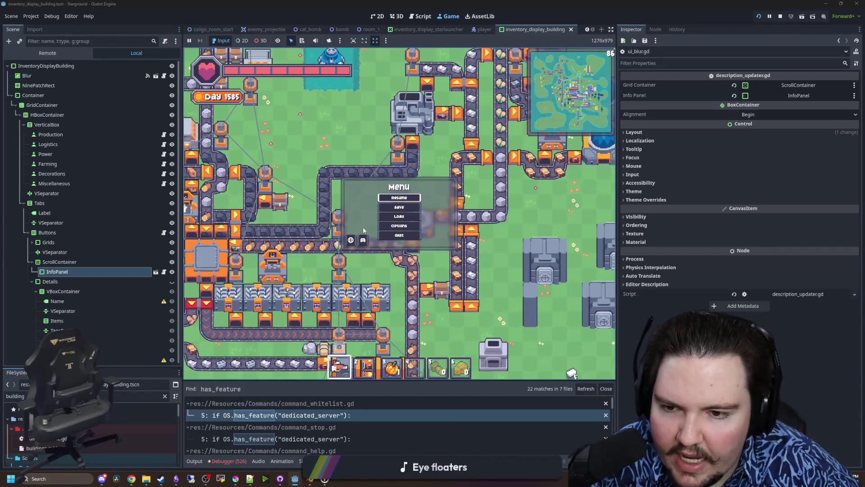
left_click(351, 239)
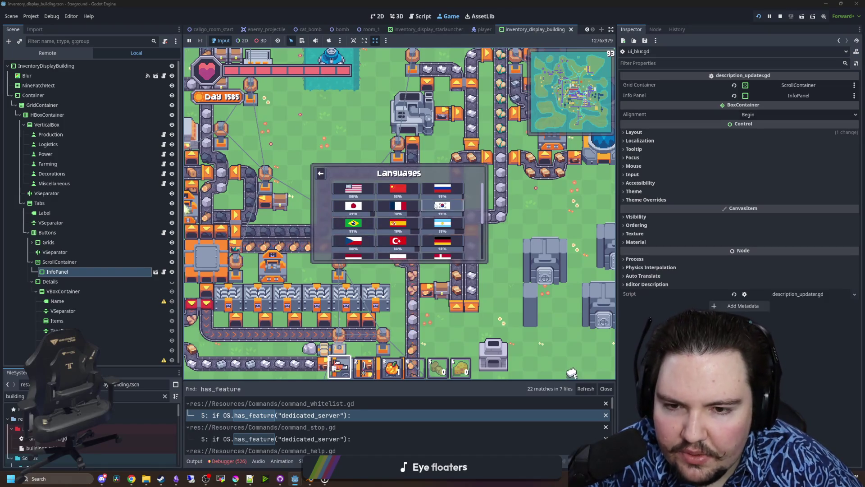
left_click(447, 195)
key("b")
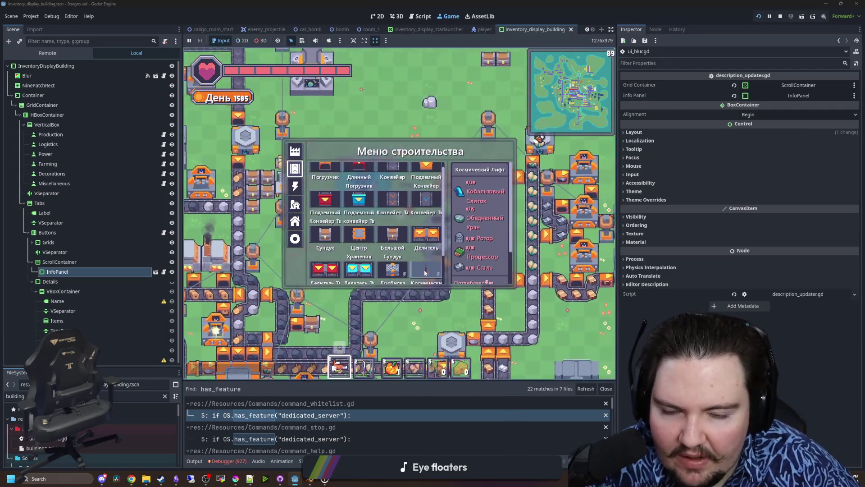
scroll(432, 257, "down", 2)
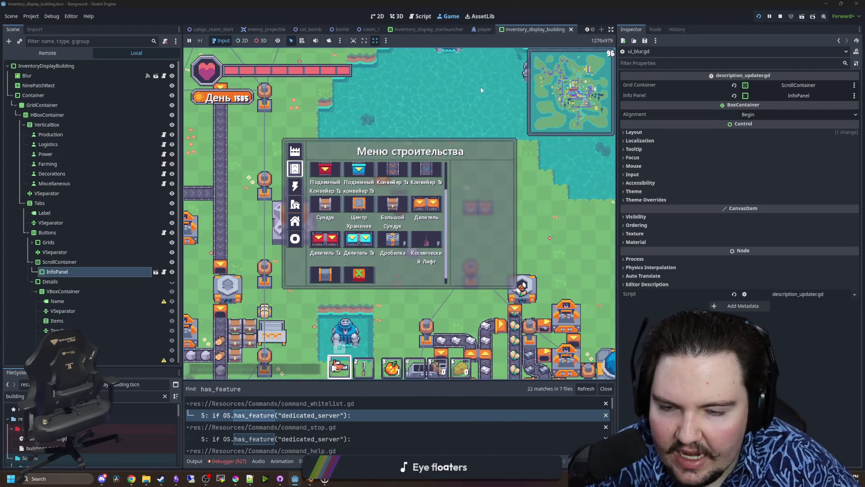
left_click(75, 262)
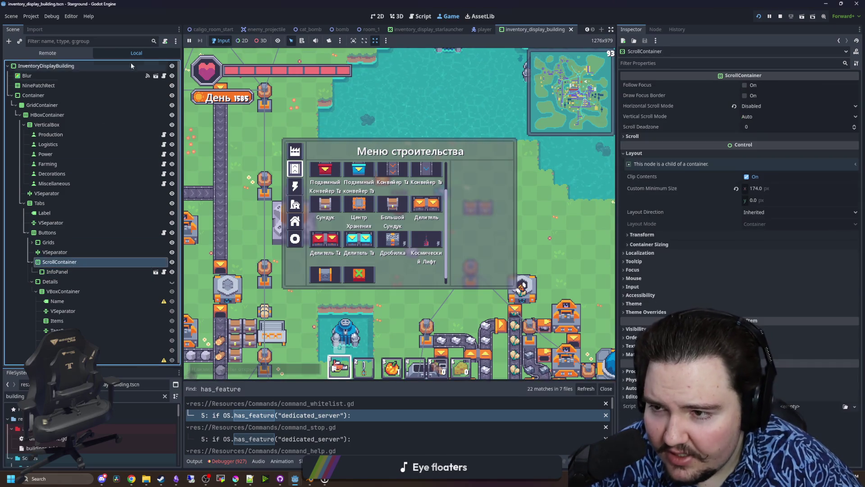
Create a script named bouncing_scroll.gd on the ScrollContainer node and go to line 3.
left_click(166, 42)
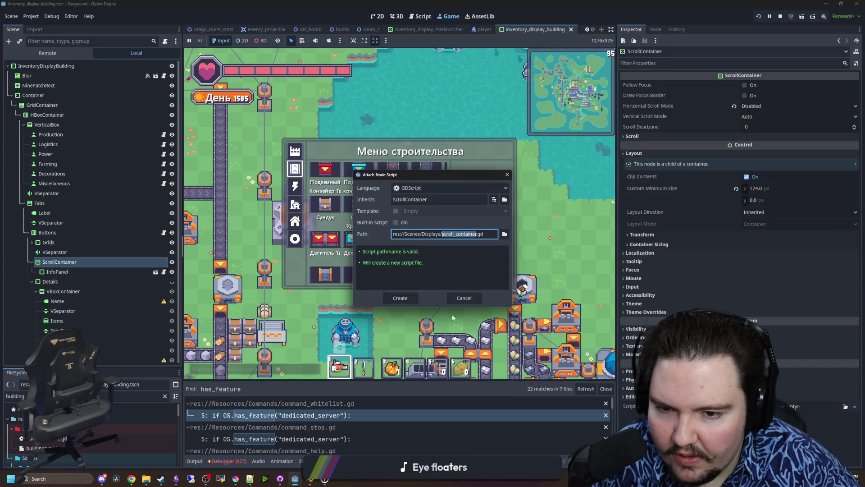
type("bouncing_sc")
left_click(412, 297)
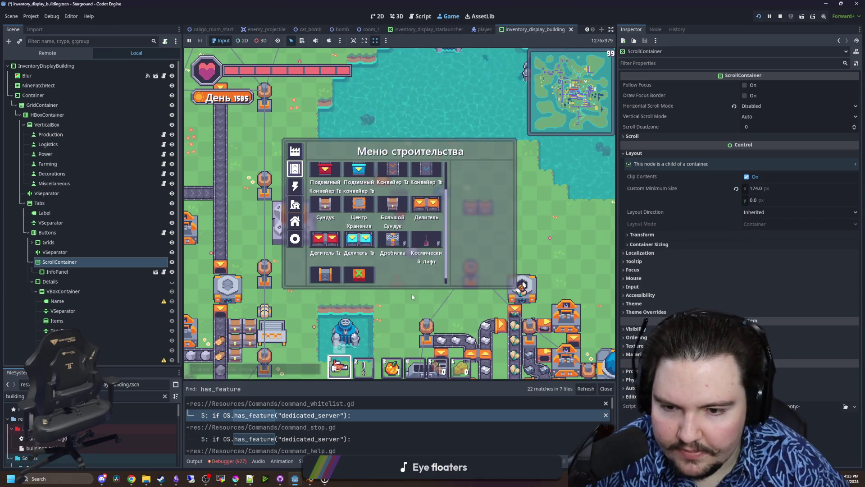
key("Down")
key("Down")
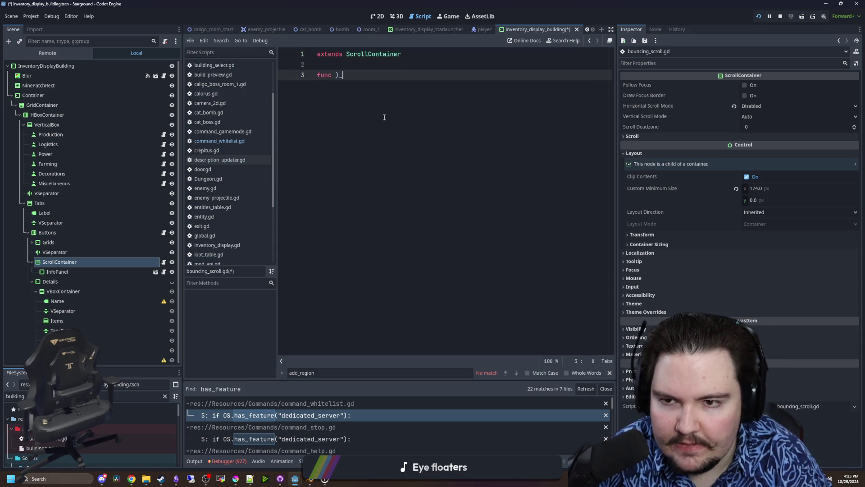
Complete func _process(delta: float) -> void: on line 3, then check the node's signals and properties.
type("ro")
key("Return")
key("Return")
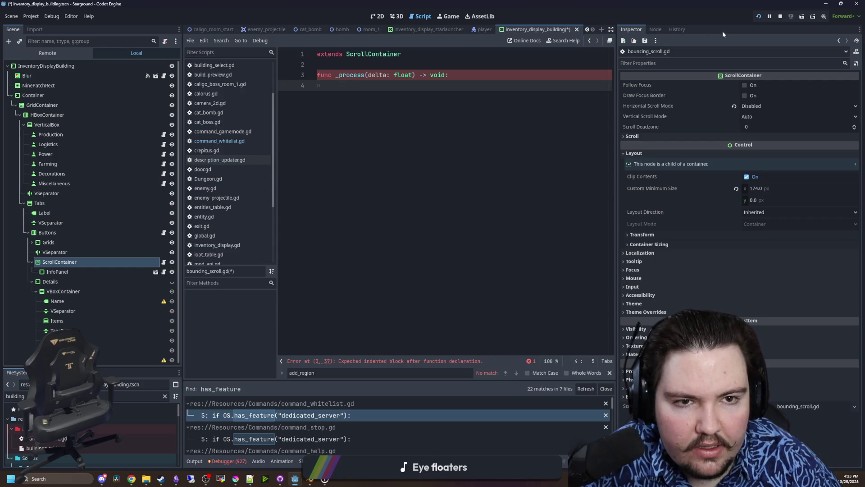
left_click(655, 30)
left_click(630, 29)
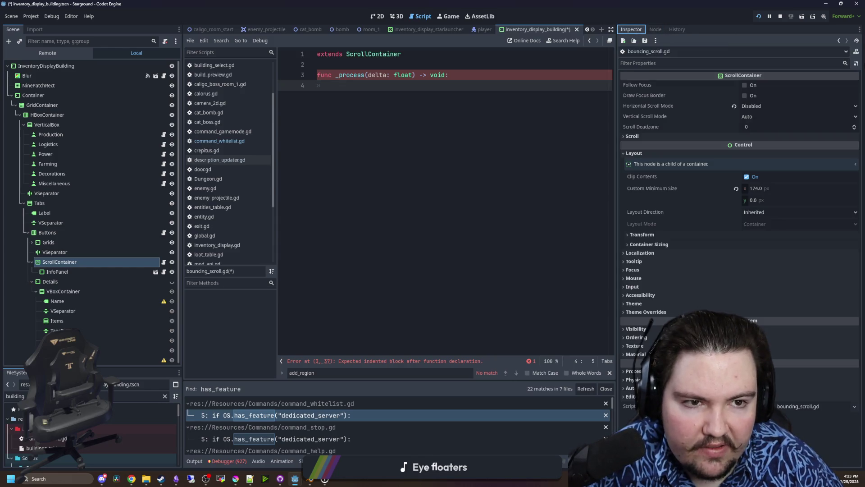
Read the ScrollContainer docs for scroll_vertical and vertical_scroll_mode.
left_click(856, 51)
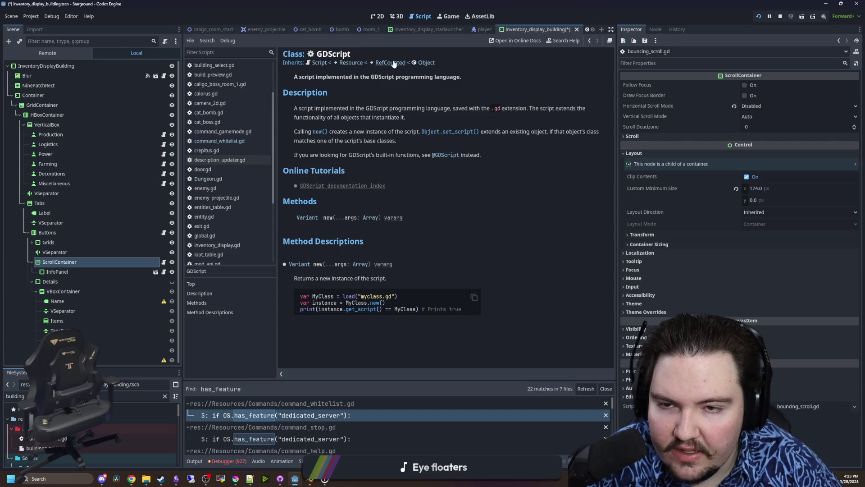
left_click(40, 262)
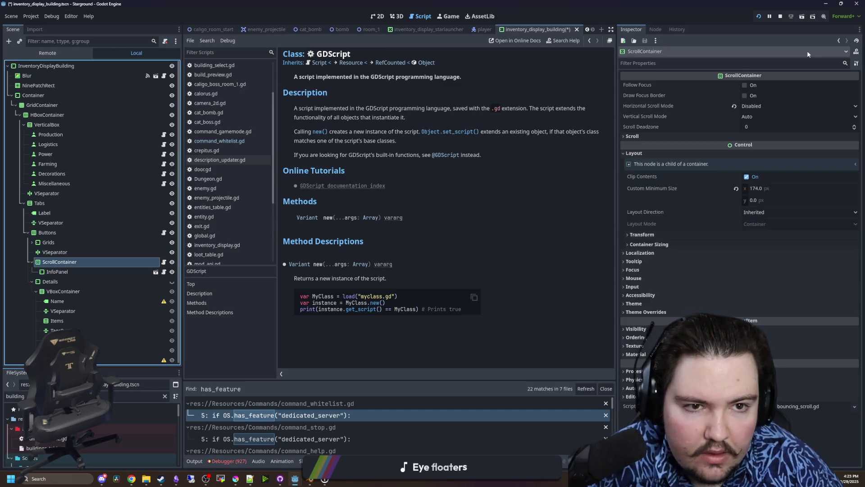
left_click(856, 51)
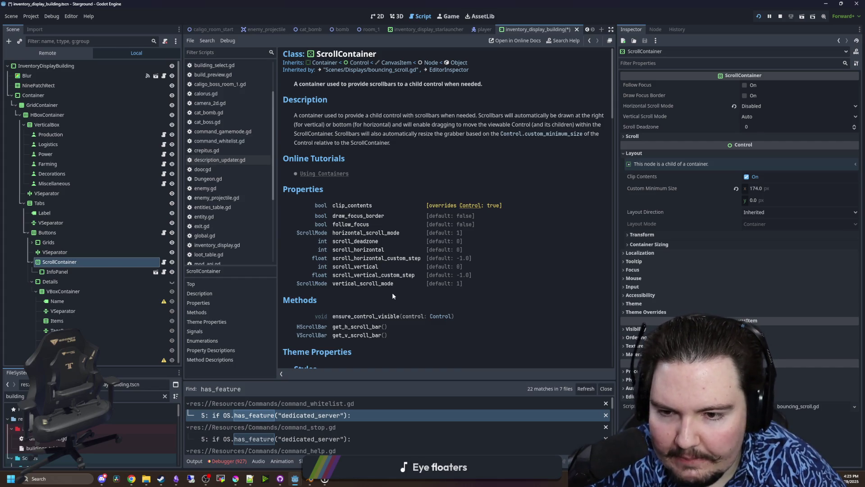
left_click(373, 269)
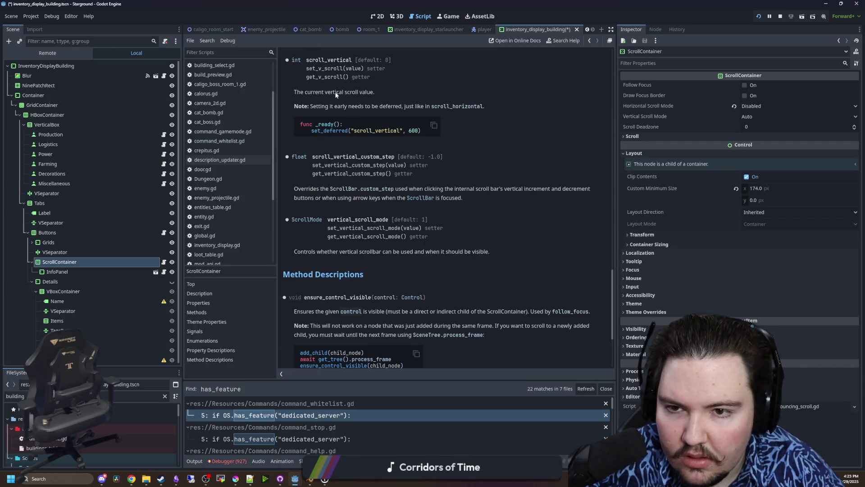
key("alt+Left")
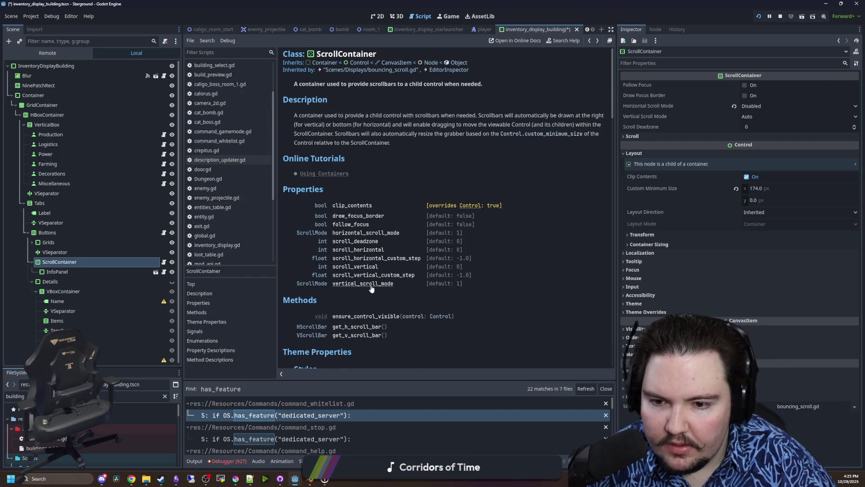
left_click(370, 284)
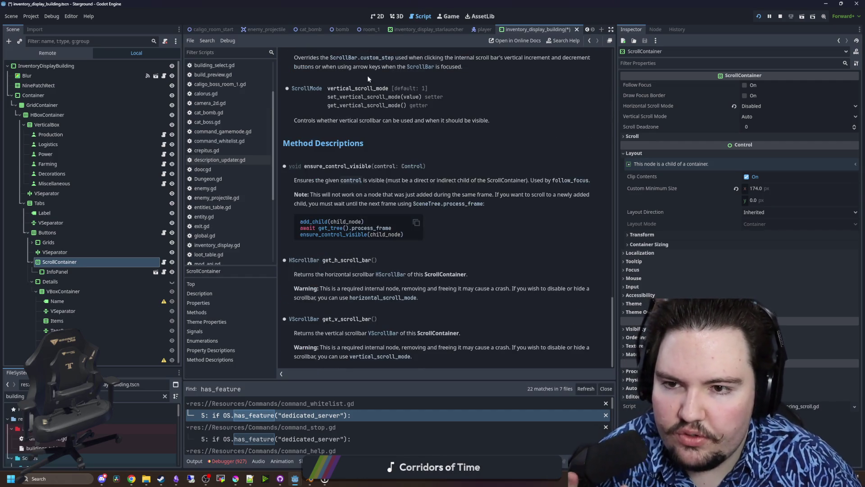
key("alt+Left")
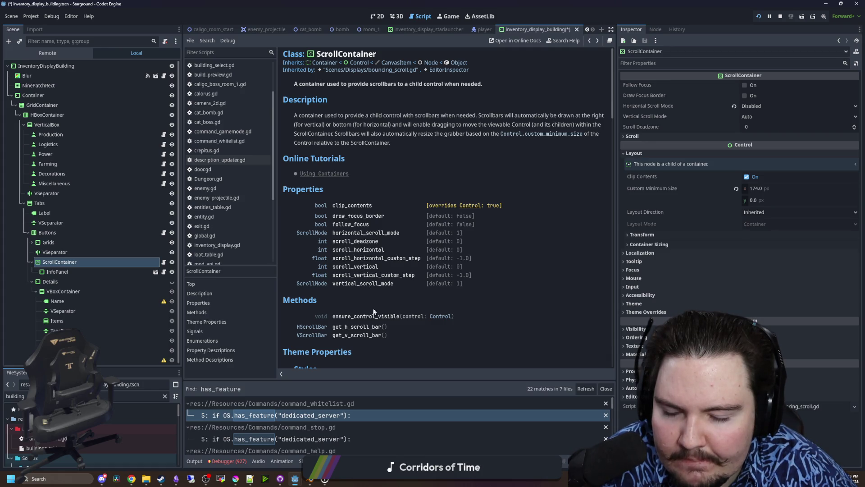
Browse further down the ScrollContainer page, then reopen bouncing_scroll.gd from the Scene dock.
scroll(377, 321, "down", 3)
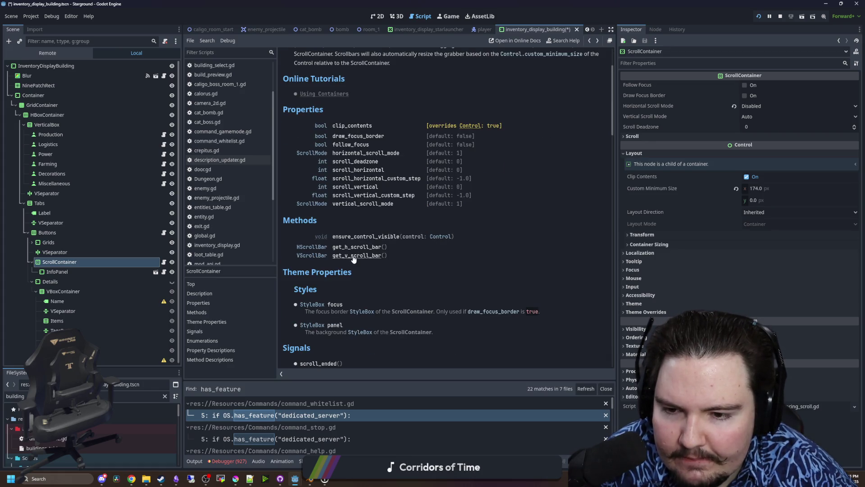
scroll(353, 262, "down", 6)
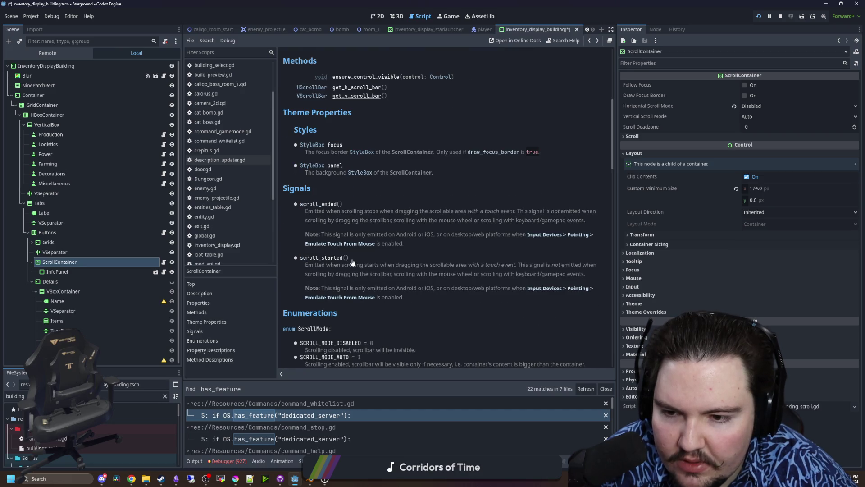
scroll(353, 262, "down", 10)
scroll(338, 195, "up", 5)
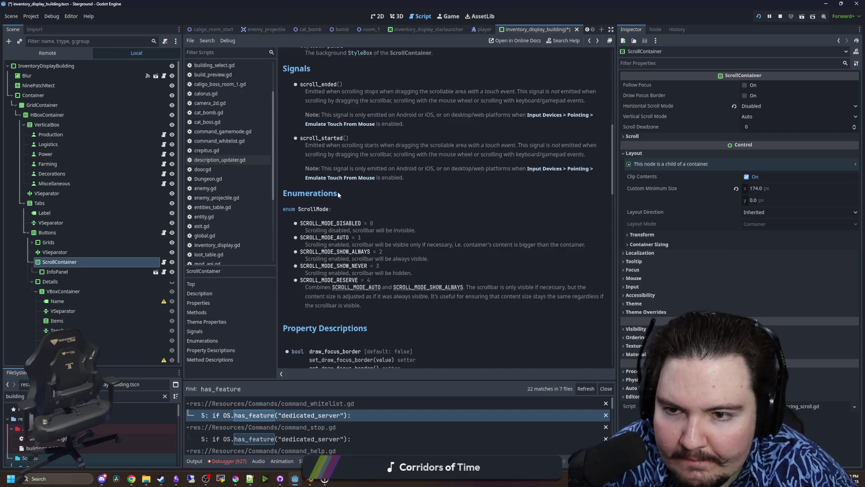
left_click_drag(306, 241, 442, 245)
left_click(361, 227)
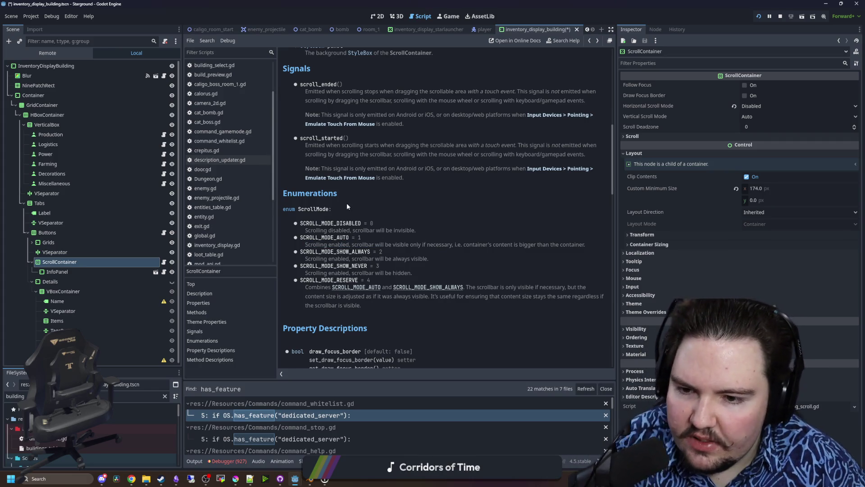
scroll(326, 213, "down", 6)
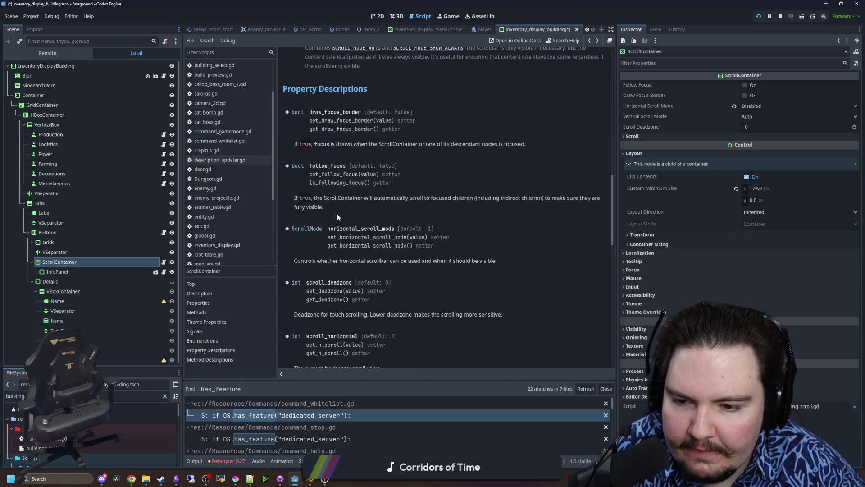
scroll(337, 214, "up", 3)
left_click(163, 262)
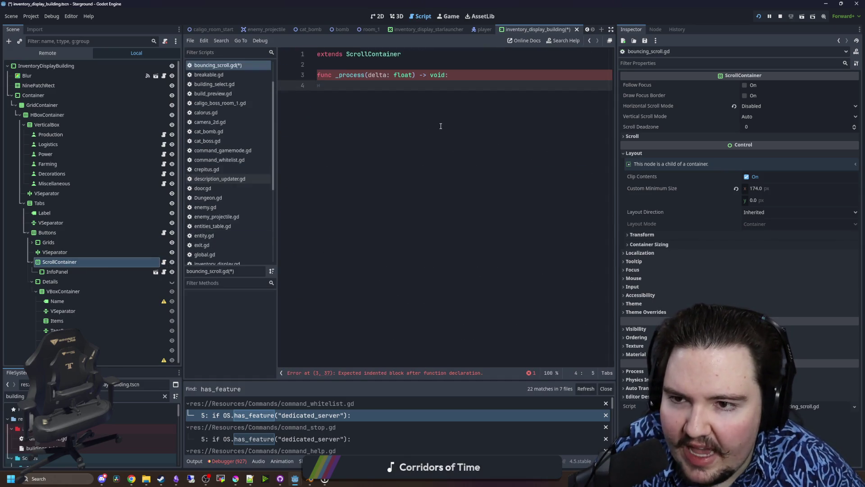
Start line 4 of _process with scroll_vertical, glancing at its docs before returning.
key("Return")
key("Return")
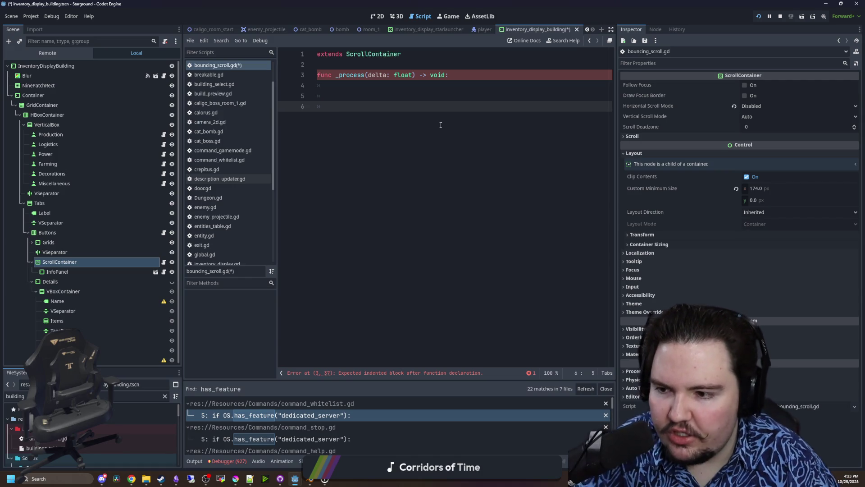
key("BackSpace")
key("BackSpace")
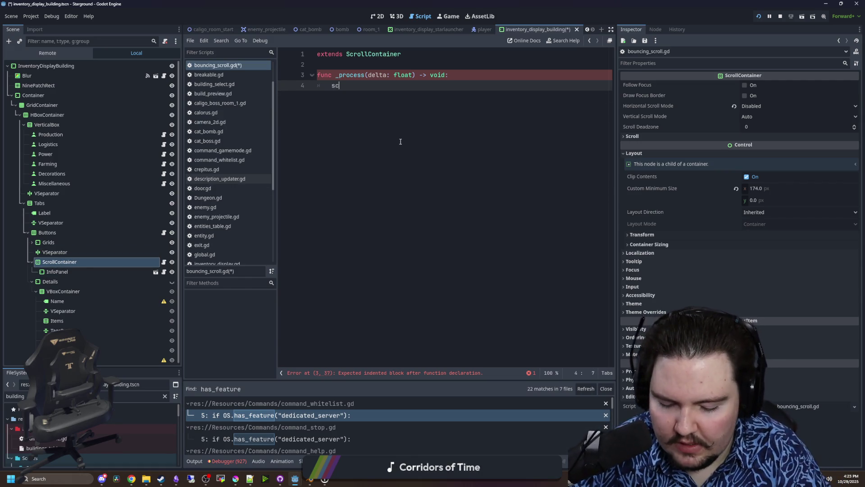
type("roll_v")
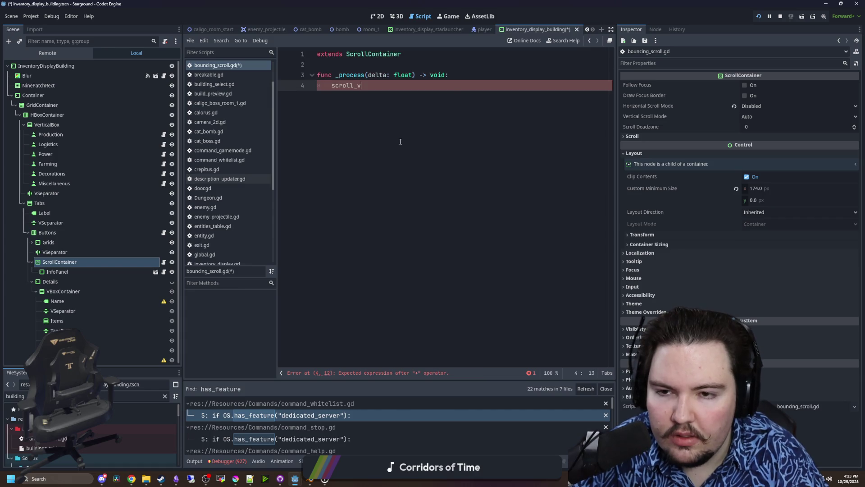
key("Return")
left_click(359, 89, "ctrl")
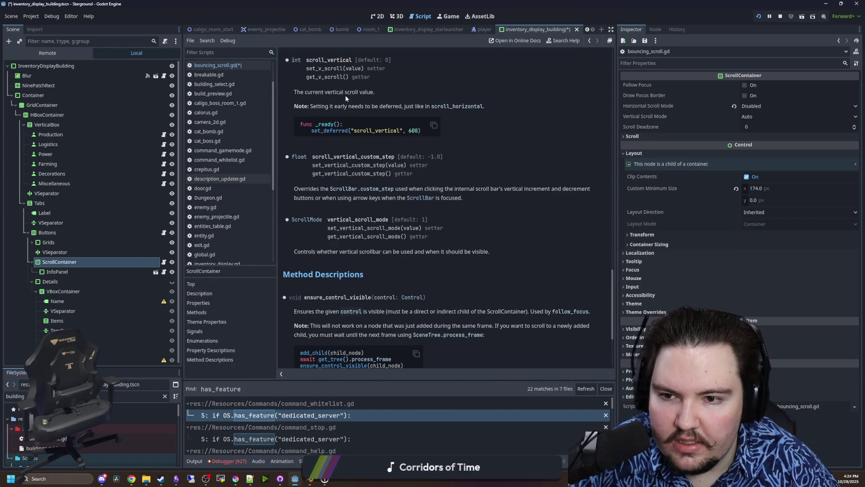
key("alt+Left")
left_click(405, 83)
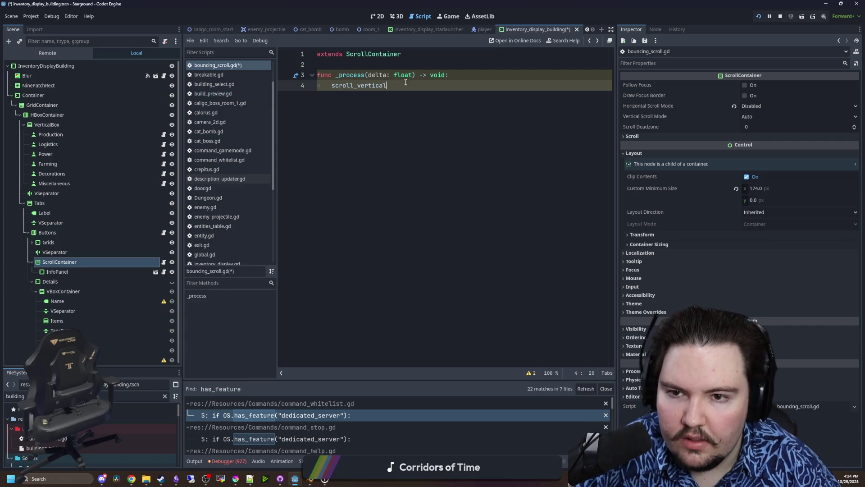
Assign ModAPI.sin_range(, Time.get_ticks_msec()) to scroll_vertical and open its documentation.
key("BackSpace")
key("BackSpace")
key("BackSpace")
type("M")
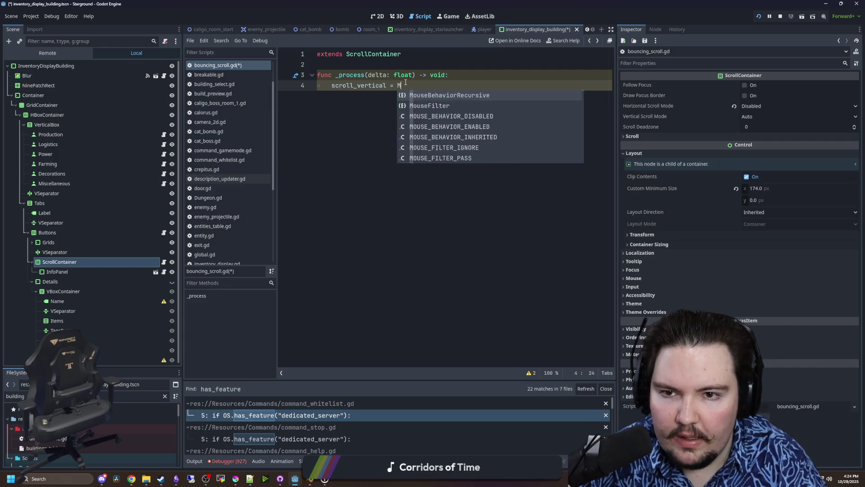
type("odAPI.sin_ra")
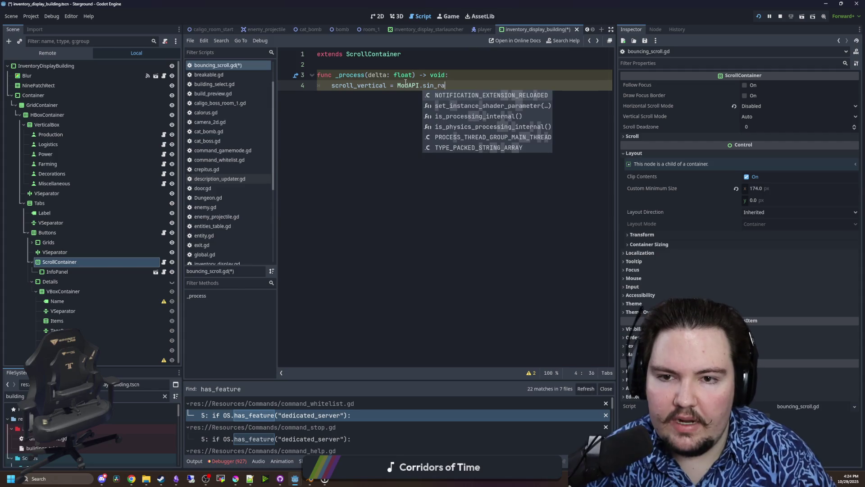
key("Return")
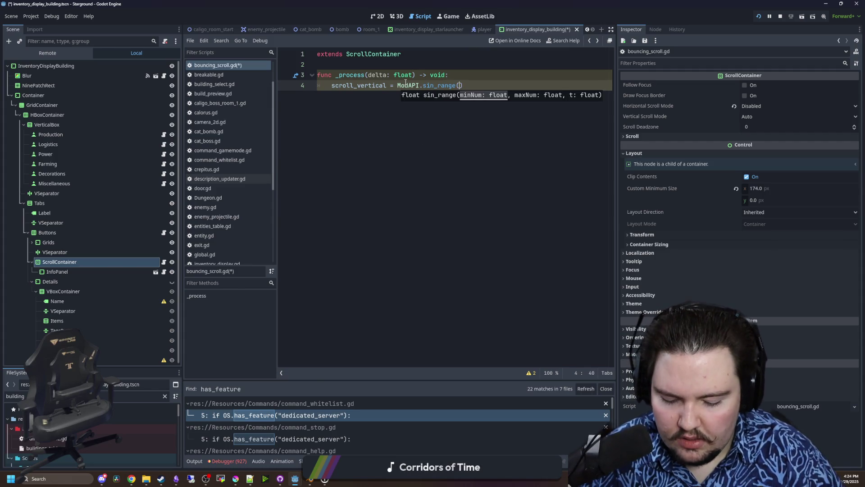
type(", T")
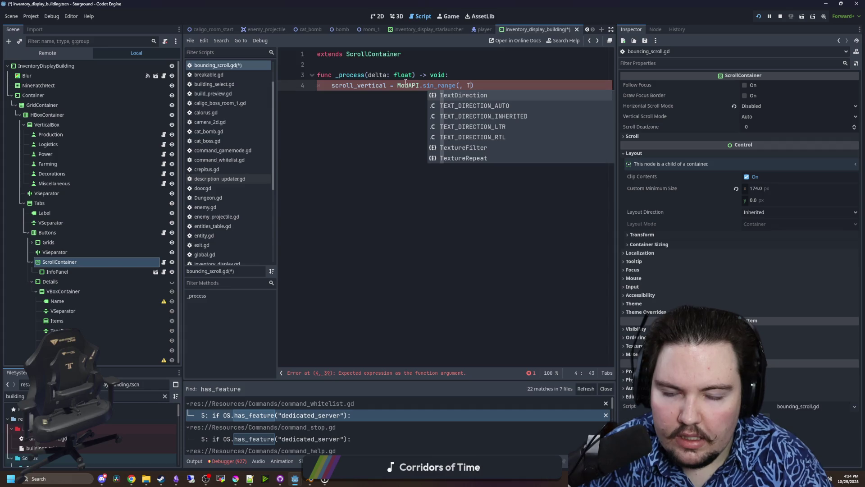
type("ime.get_tioc")
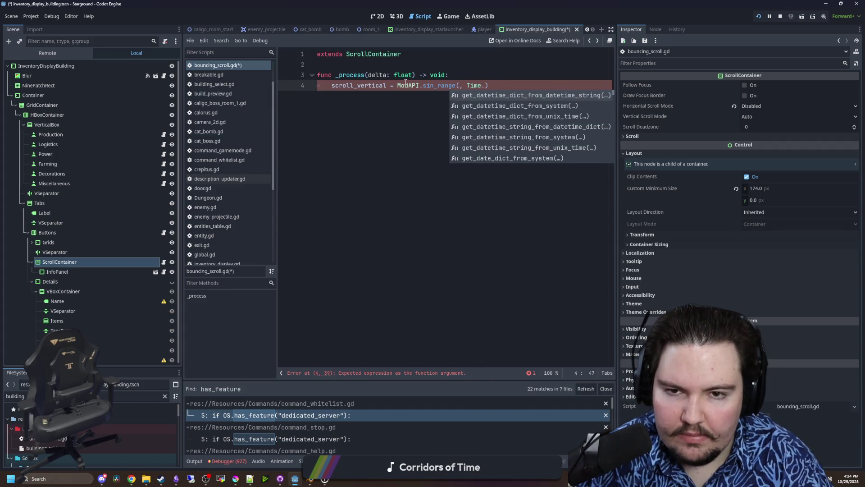
key("BackSpace")
key("BackSpace")
type("ck")
key("Return")
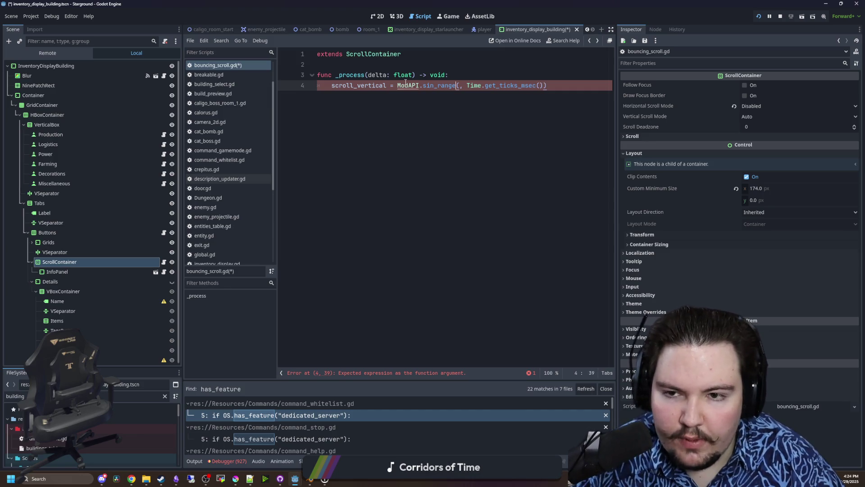
left_click(363, 85, "ctrl")
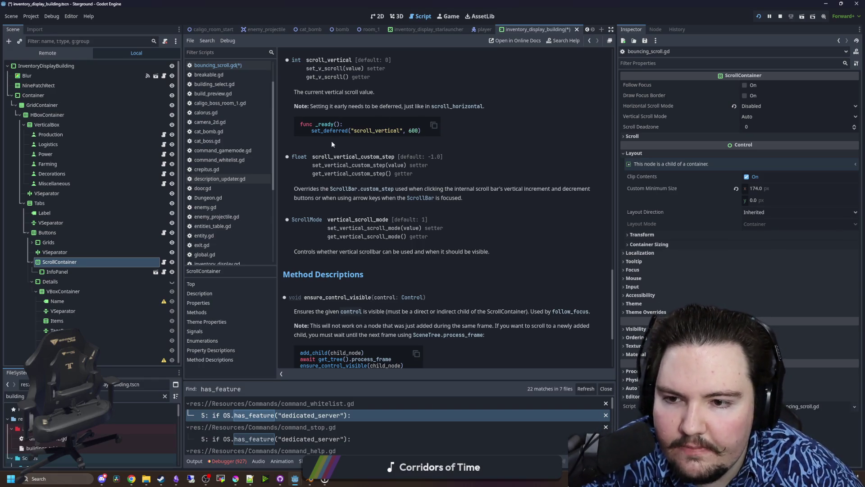
Read through the ScrollContainer help page down to its Method Descriptions.
scroll(347, 118, "up", 2)
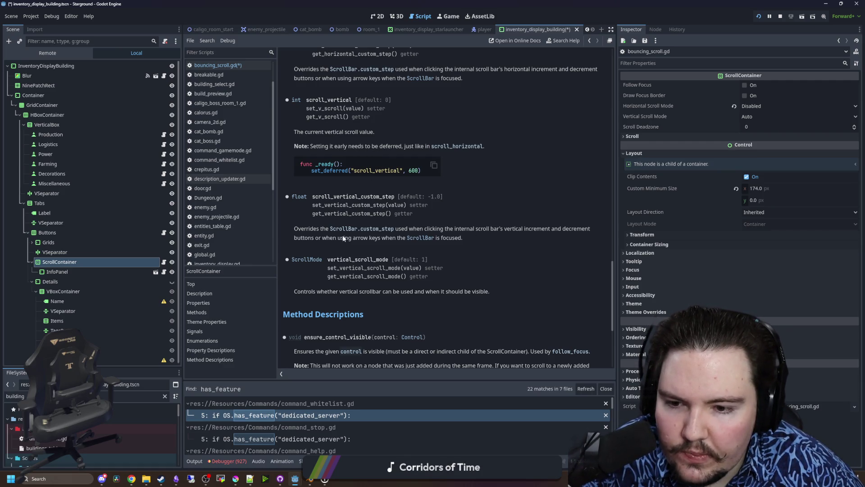
scroll(367, 272, "up", 15)
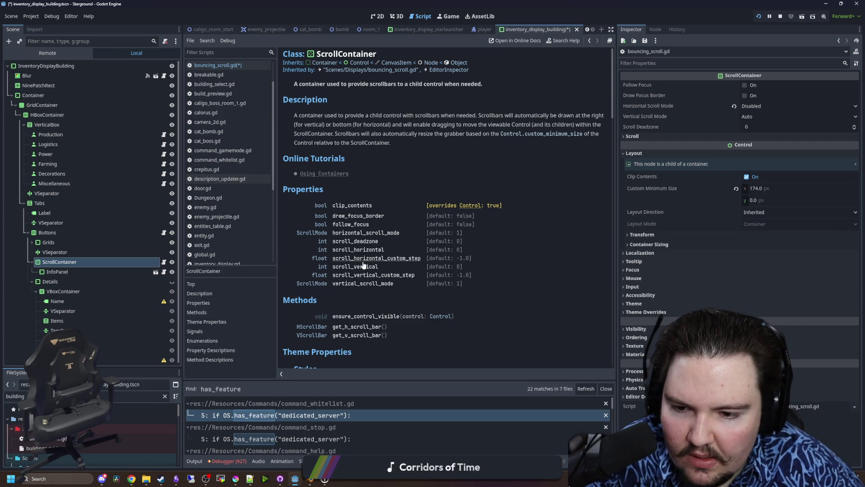
scroll(363, 265, "down", 5)
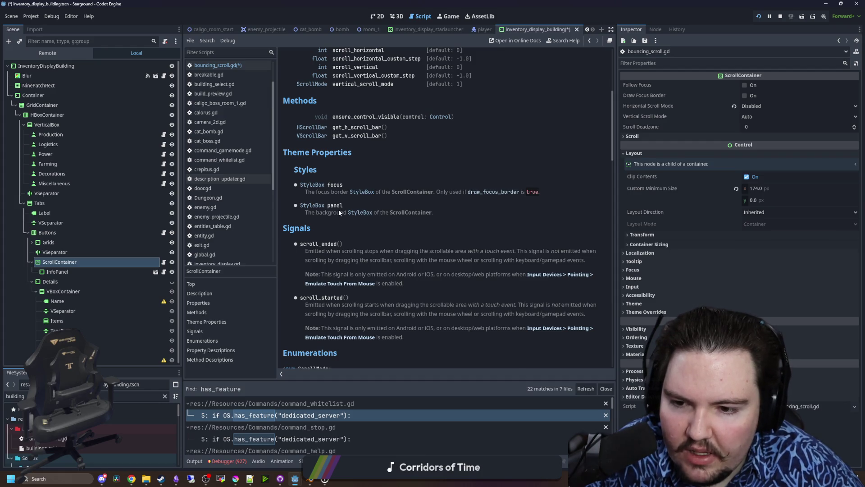
scroll(339, 209, "down", 5)
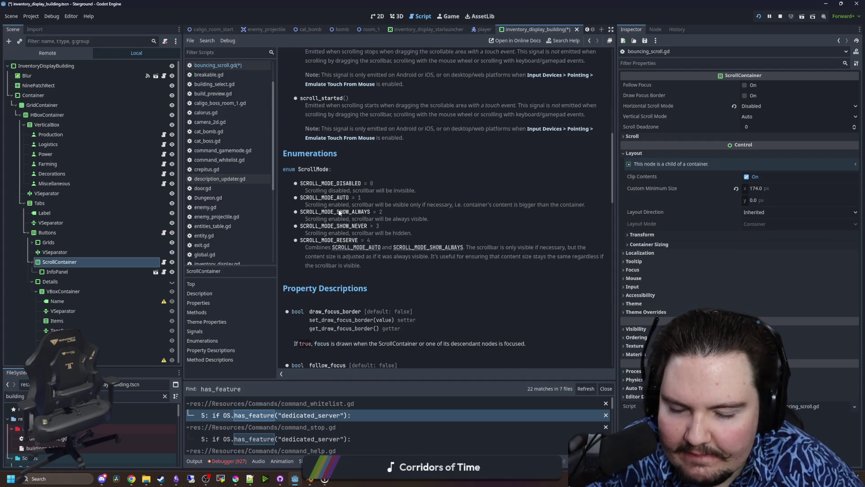
scroll(338, 212, "down", 2)
scroll(338, 212, "down", 2)
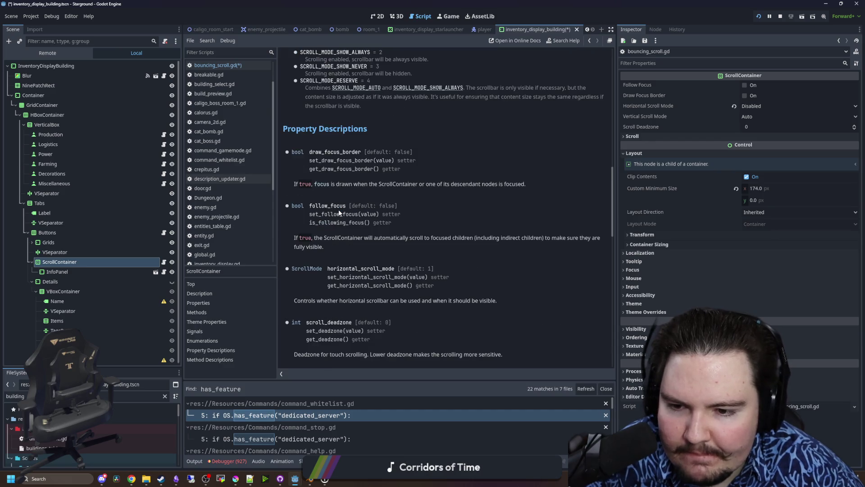
scroll(409, 184, "down", 10)
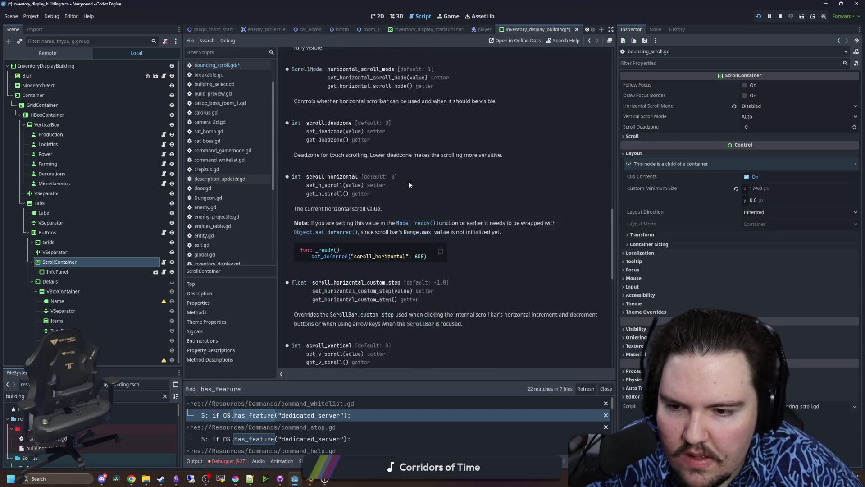
scroll(409, 183, "down", 4)
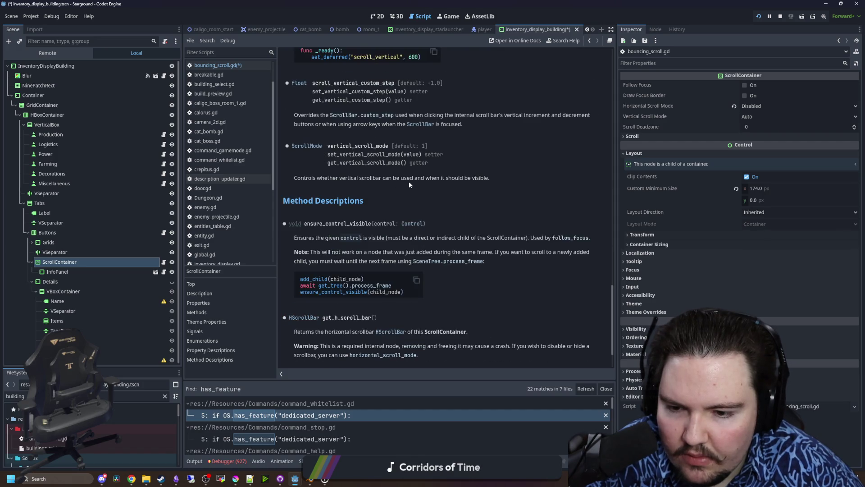
scroll(368, 258, "down", 2)
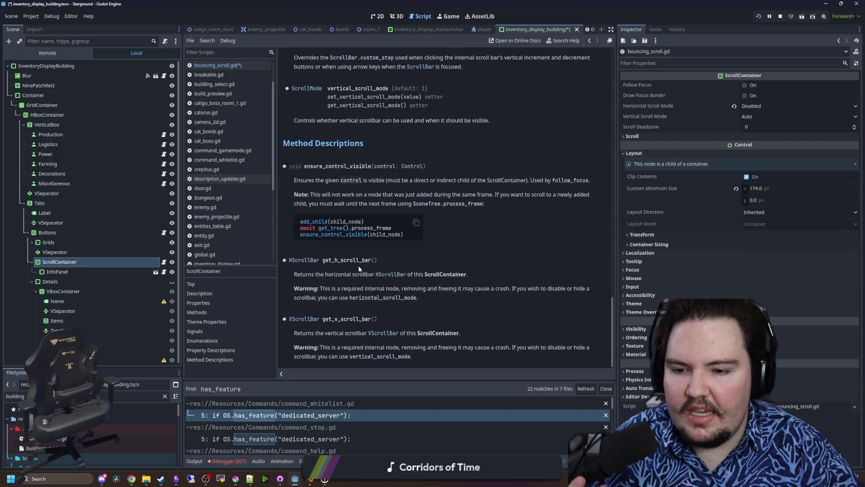
Follow get_v_scroll_bar's VScrollBar return type to its parent Range class, then step back.
left_click(374, 338)
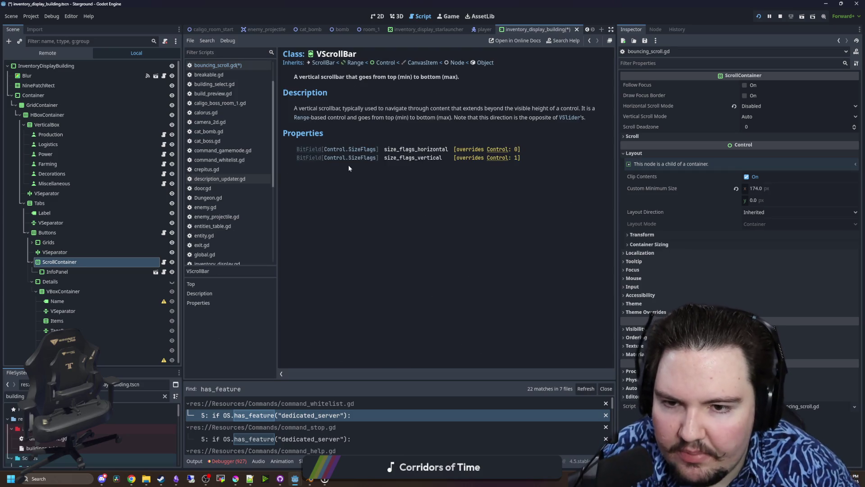
left_click(359, 64)
key("alt+Left")
key("alt+Left")
key("alt+Left")
Add line 4 'var scroll = get_v_scroll_bar()' above the scroll_vertical assignment.
key("alt+Right")
key("alt+Left")
key("ctrl+shift+Return")
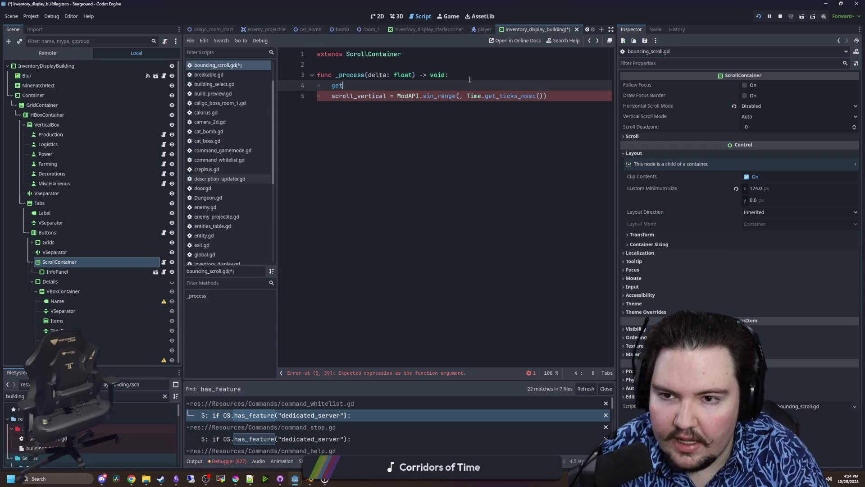
type("_v")
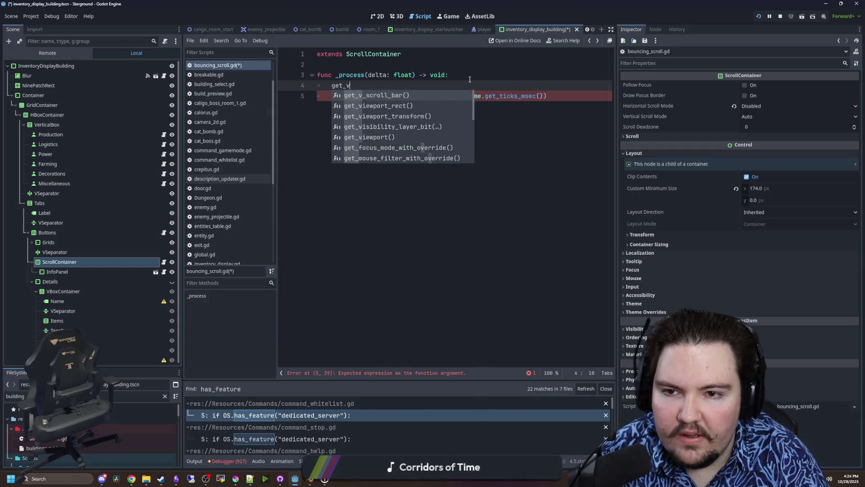
key("Return")
left_click(330, 85)
type("var scroll =")
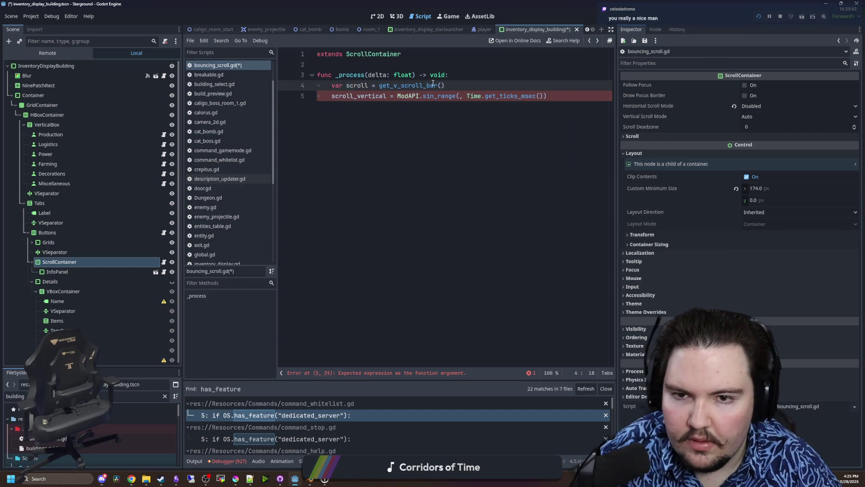
left_click(510, 83)
key("Return")
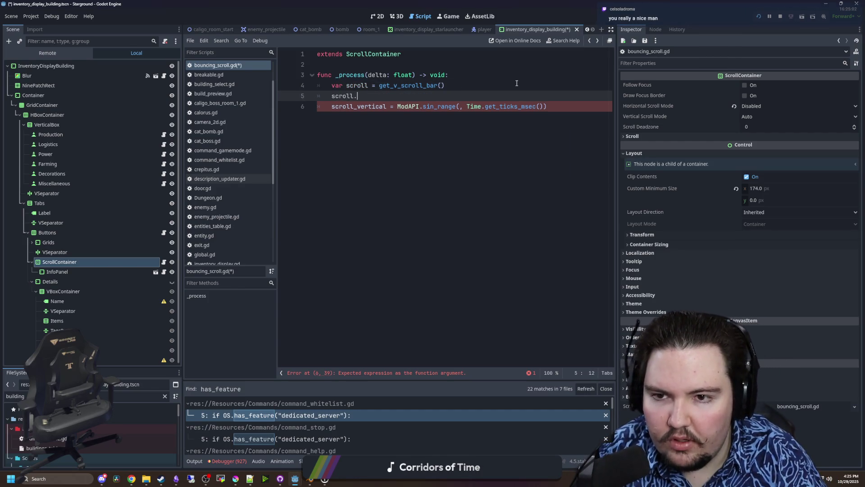
Make sin_range run from 0 to scroll.max_value and remove the leftover empty line.
type("min")
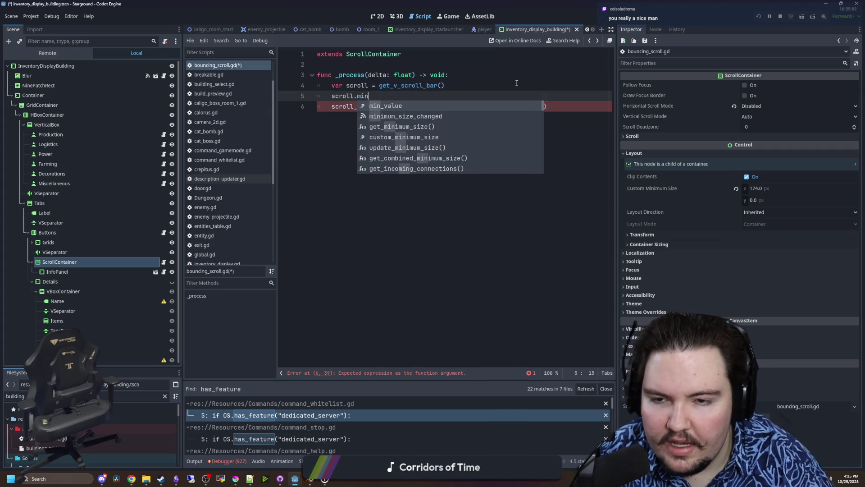
key("ctrl+BackSpace")
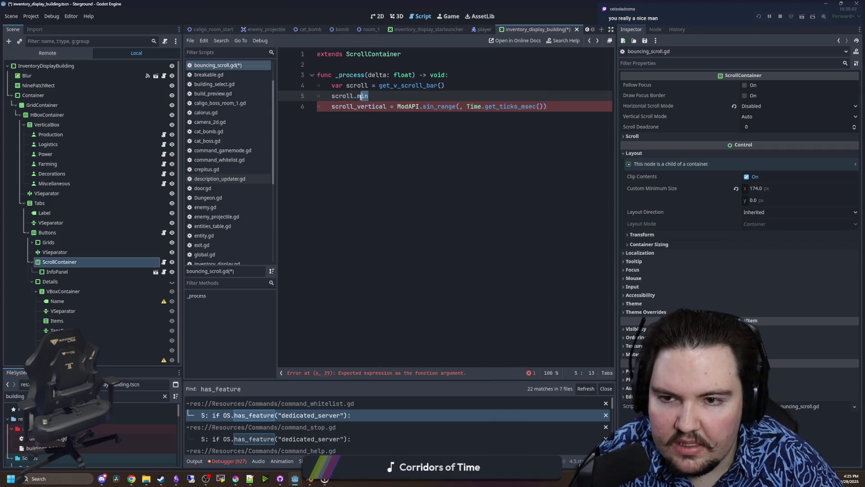
type("ax")
type("_value")
key("Return")
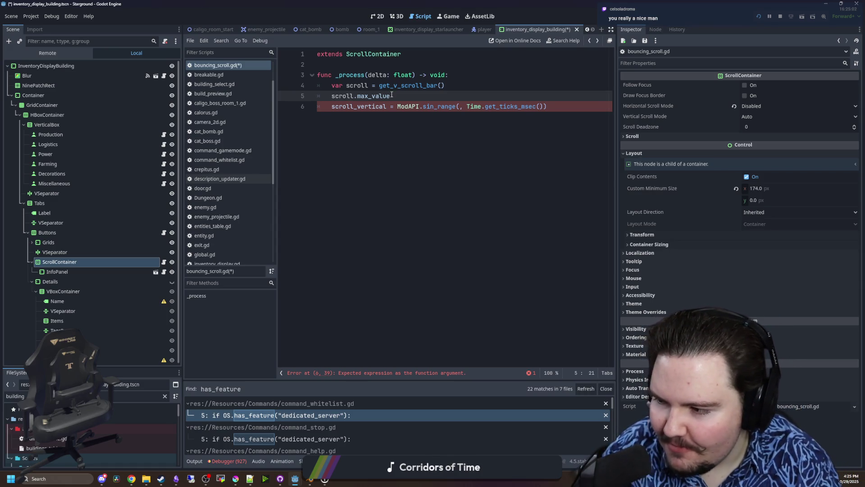
left_click_drag(397, 95, 331, 95)
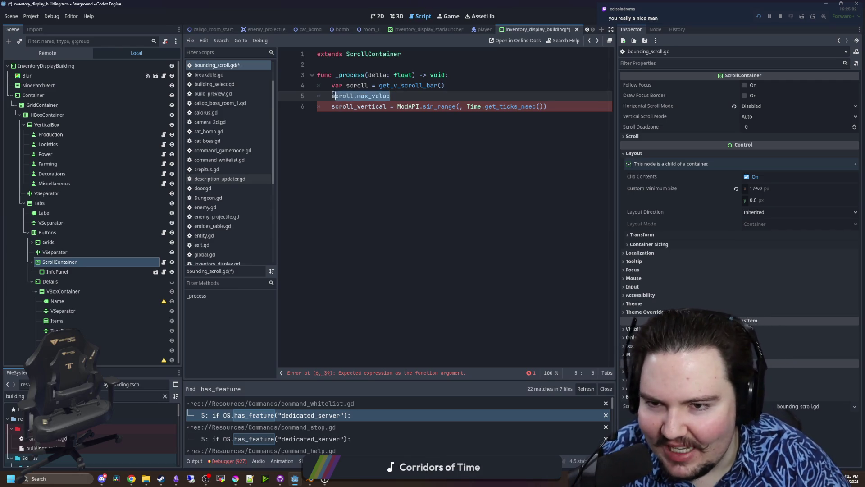
key("ctrl+x")
left_click(456, 106)
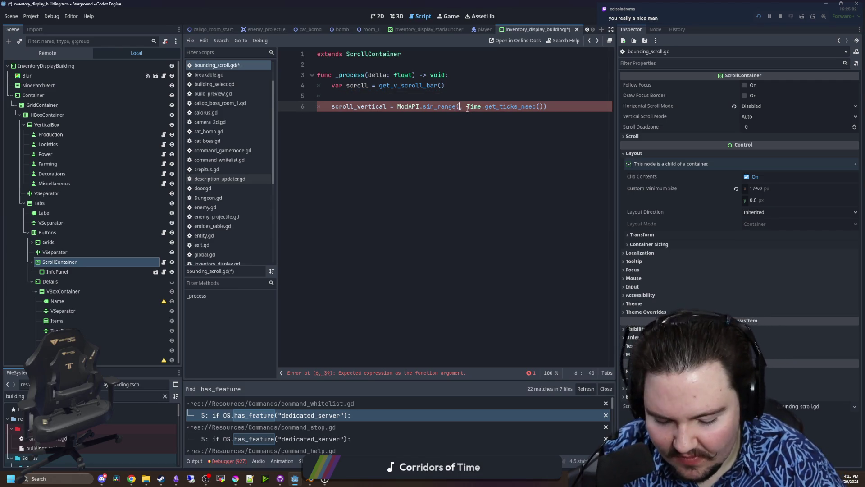
type("0")
key("Right")
key("Right")
key("ctrl+v")
type(",")
key("Up")
key("BackSpace")
key("BackSpace")
Widen the script editor, check the scroll_vertical documentation, and save the scene.
left_click(490, 66)
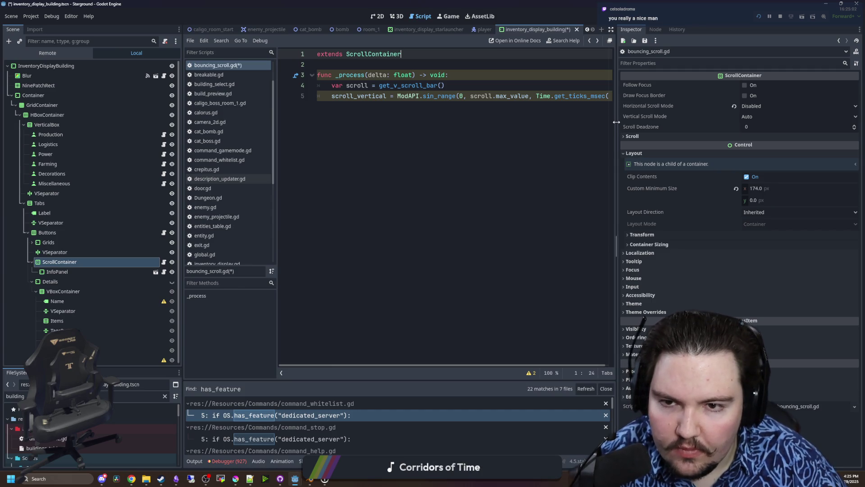
left_click_drag(618, 121, 789, 121)
left_click(630, 96)
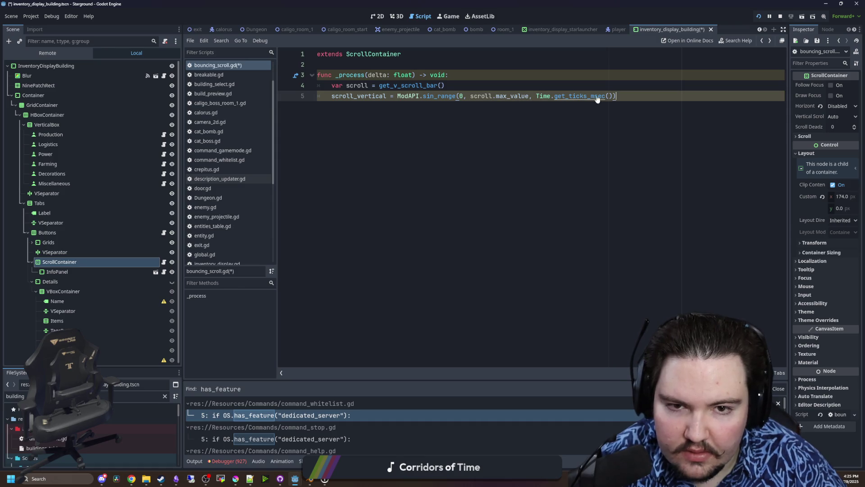
key("Up")
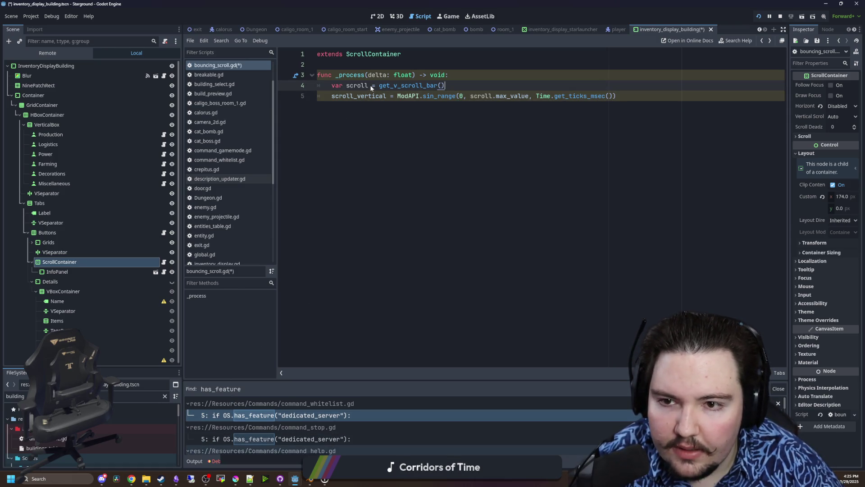
left_click(353, 96)
left_click(353, 97, "ctrl")
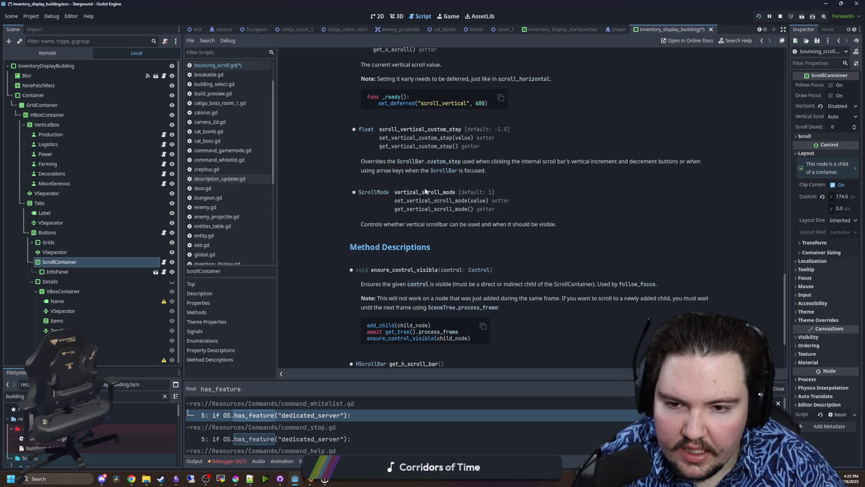
key("alt+Left")
key("alt+Left")
key("alt+Left")
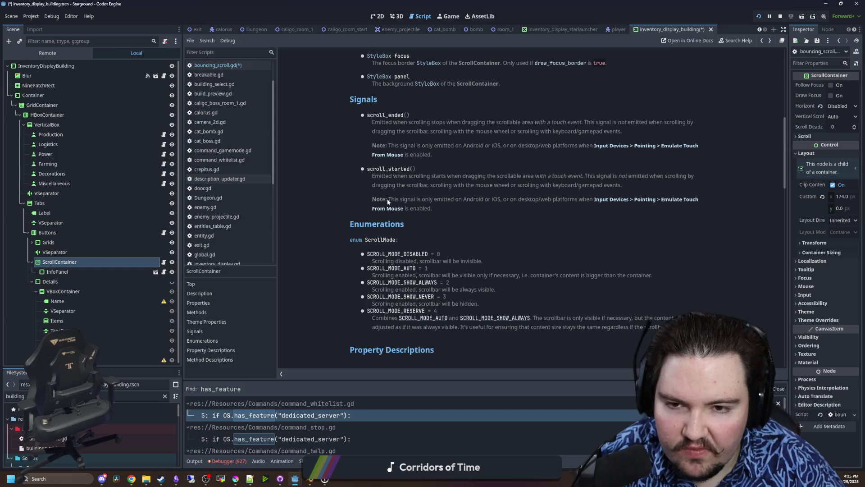
left_click(414, 146)
key("ctrl+s")
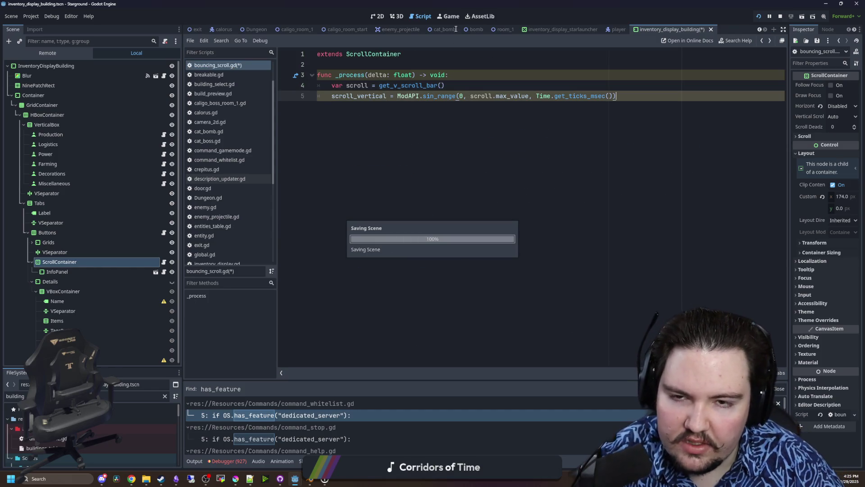
Stop the running game in the Game tab and launch Starground again.
left_click(449, 16)
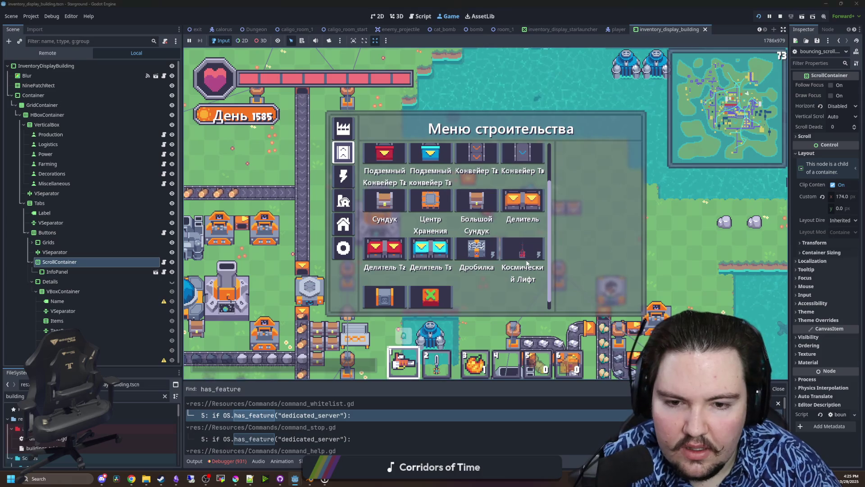
left_click(777, 17)
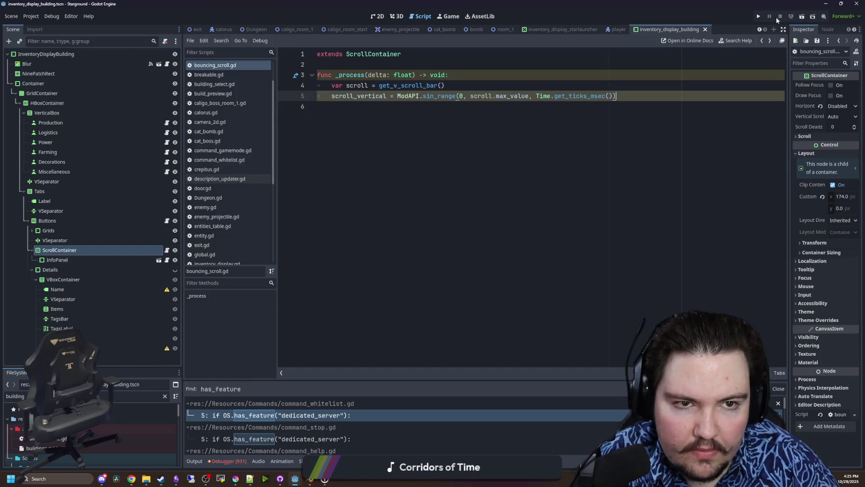
left_click(759, 17)
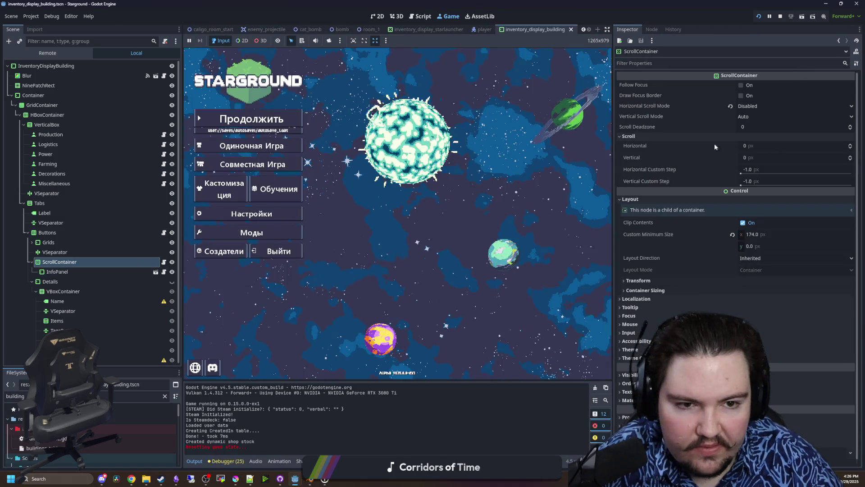
Set the ScrollContainer's Vertical Scroll Mode to Never Show.
mouse_move(731, 157)
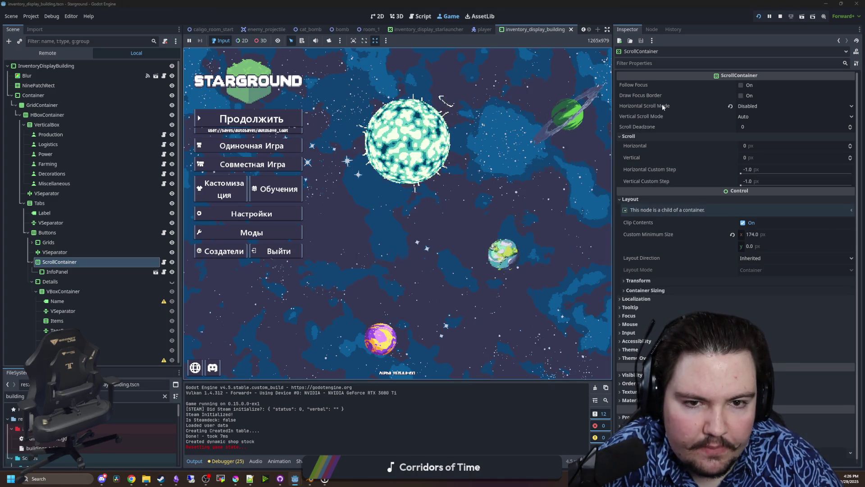
left_click(767, 118)
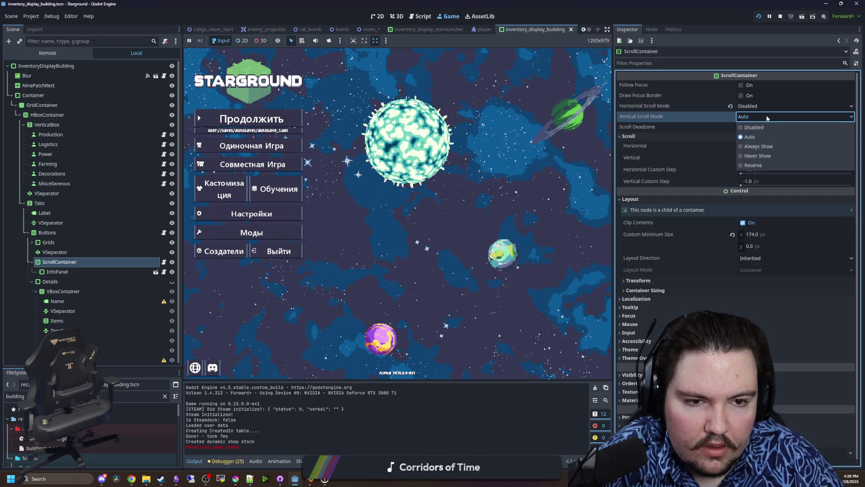
left_click(764, 155)
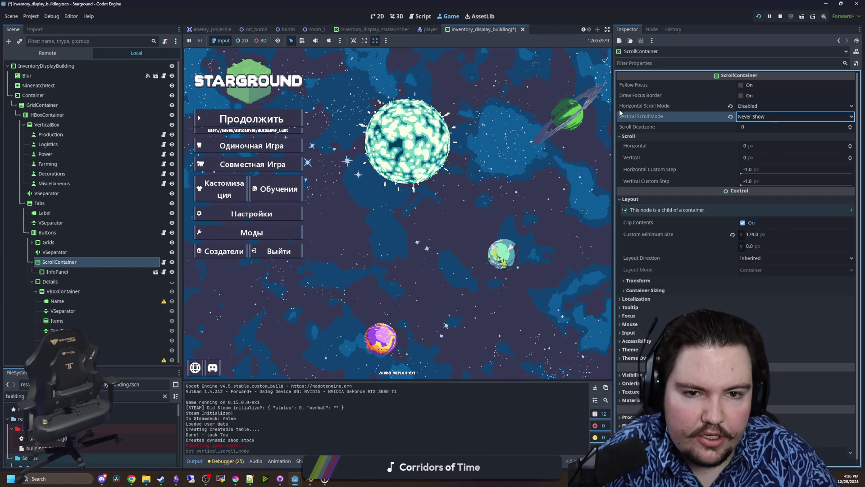
mouse_move(635, 117)
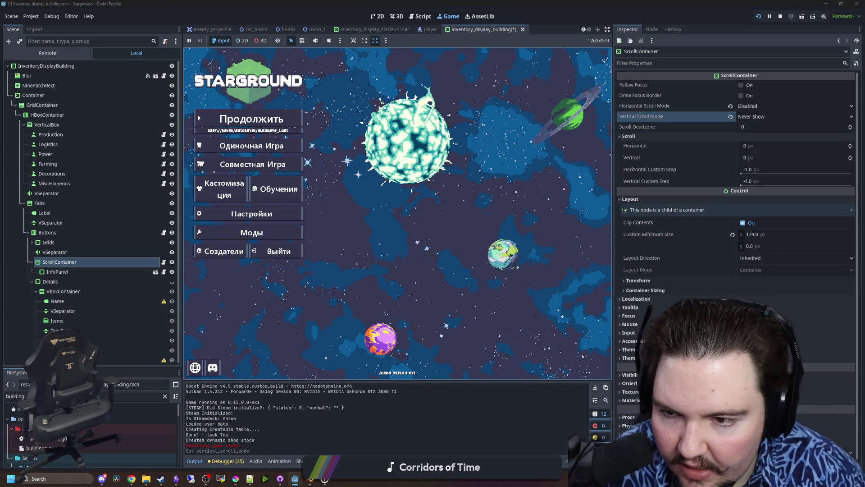
Continue the saved game, open the build menu's logistics tab, and return to bouncing_scroll.gd.
left_click(275, 119)
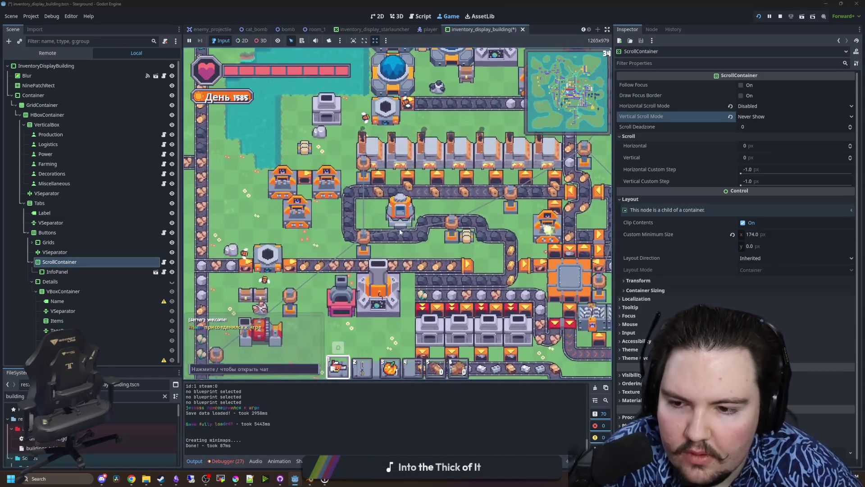
key("b")
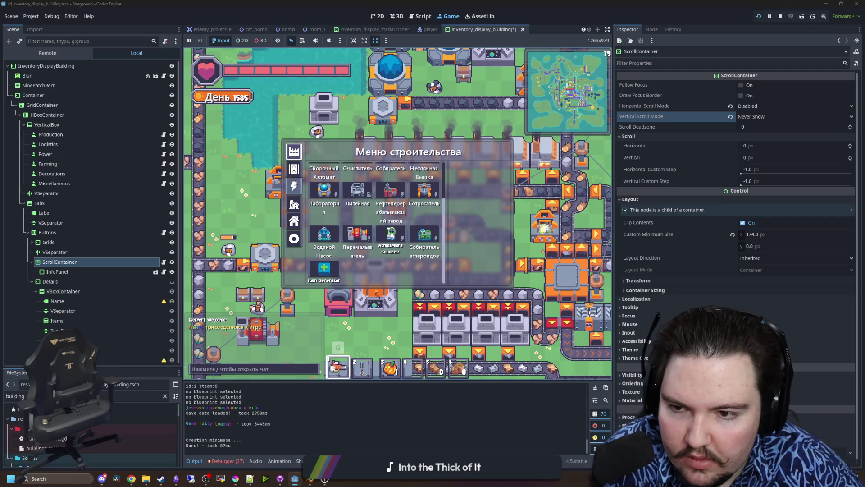
left_click(294, 169)
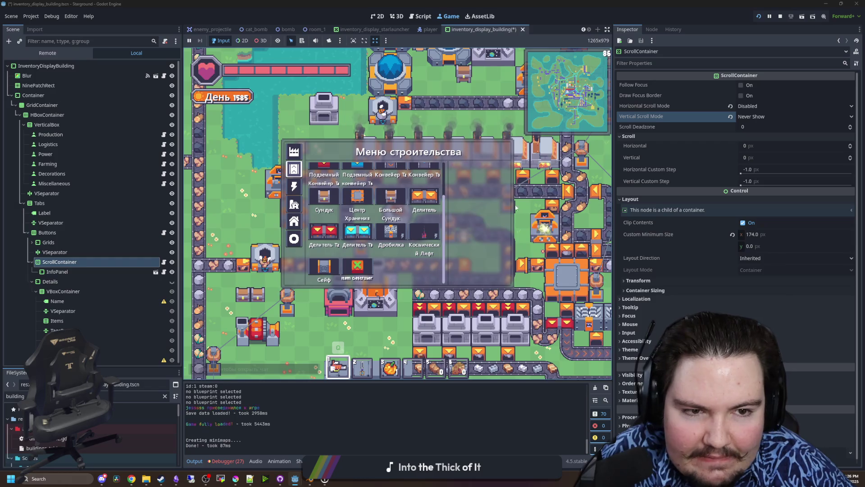
left_click(764, 117)
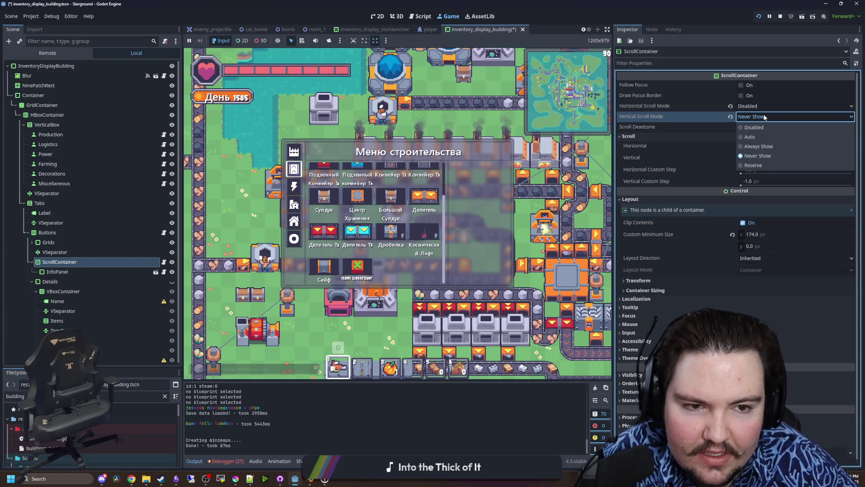
left_click(646, 121)
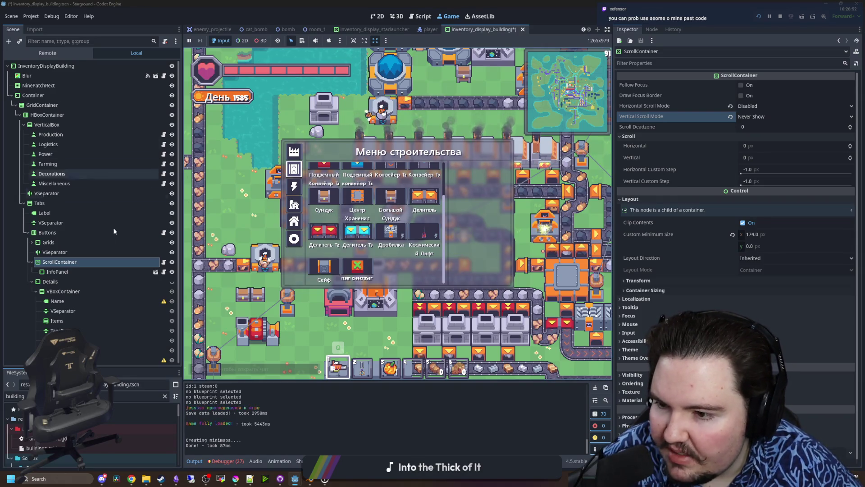
left_click(163, 262)
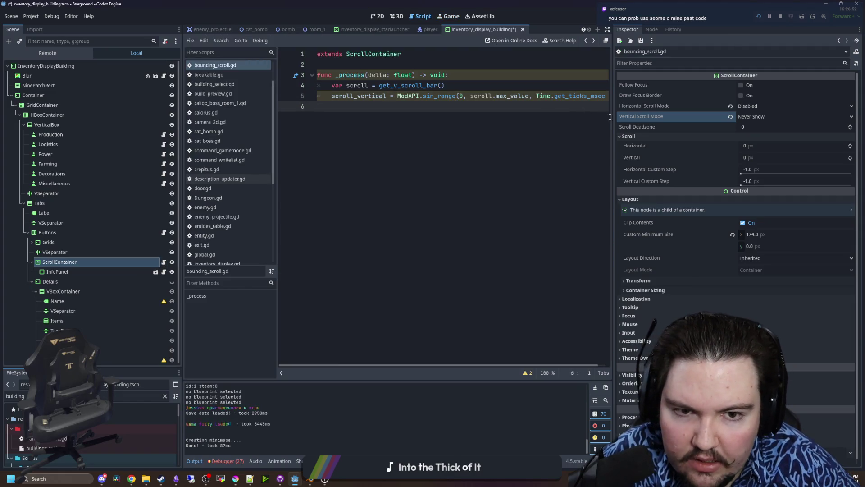
Save the script with get_ticks_msec() divided by 1000.0 and switch back to the running game.
left_click_drag(612, 116, 758, 117)
left_click(612, 96)
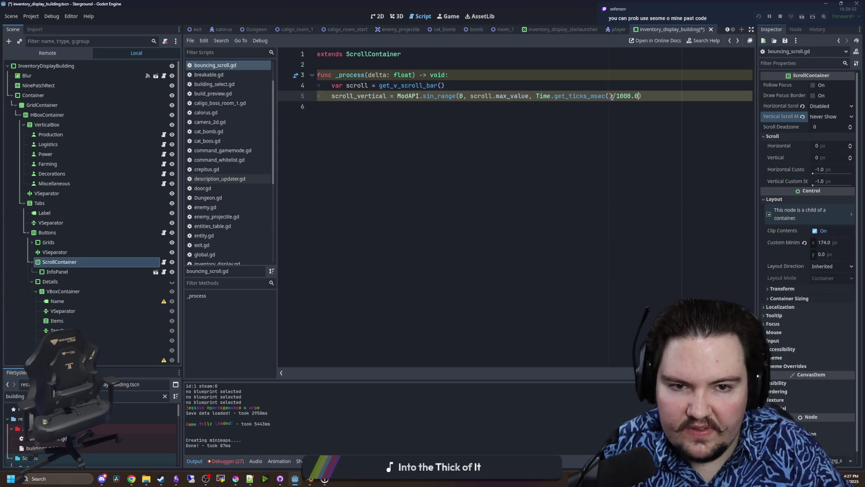
key("ctrl+z")
key("ctrl+s")
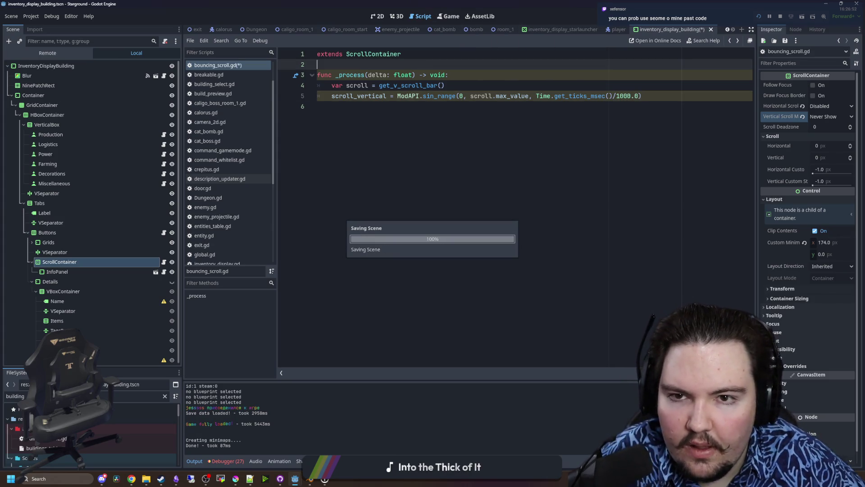
key("ctrl+F4")
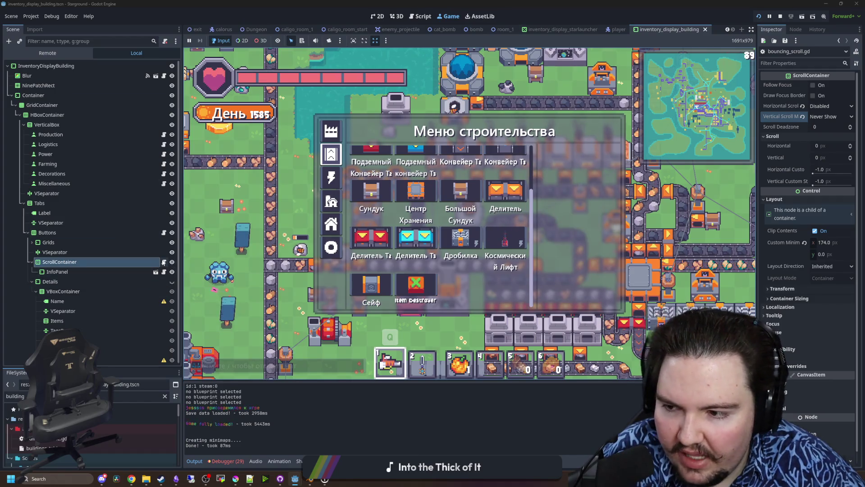
Compare Vertical Scroll Mode Always Show against Never Show, leaving it on Never Show.
left_click(833, 116)
left_click(833, 116)
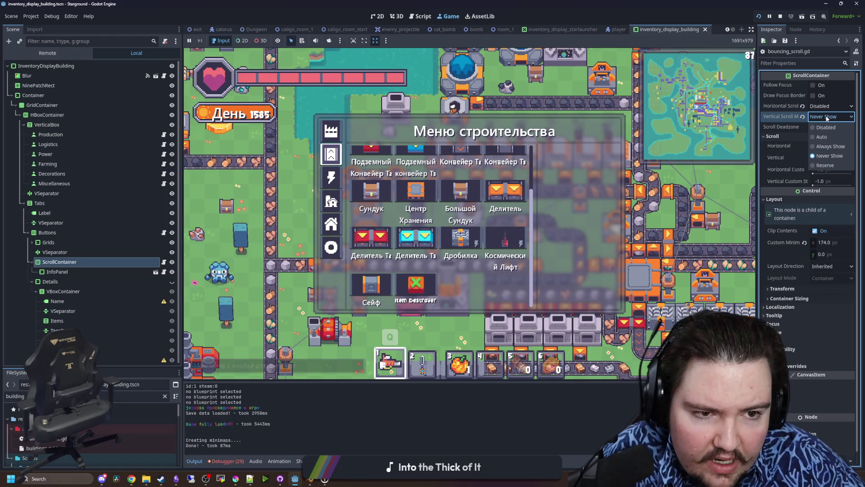
left_click(834, 146)
left_click(833, 155)
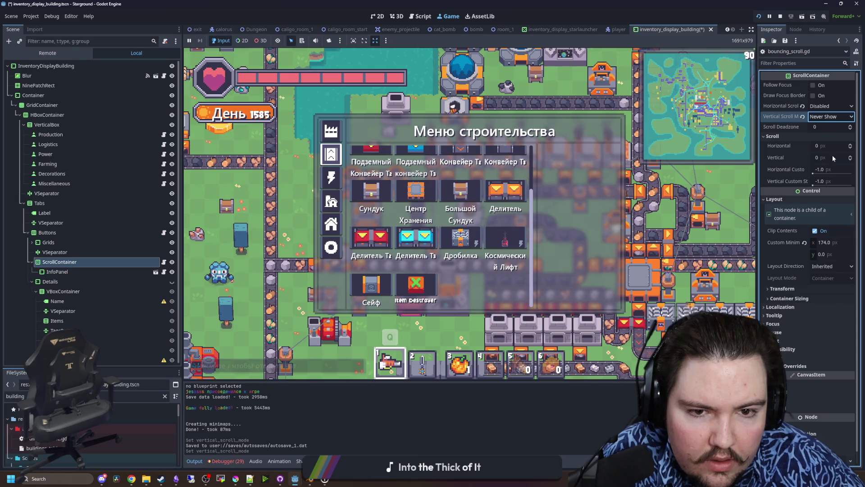
mouse_move(489, 239)
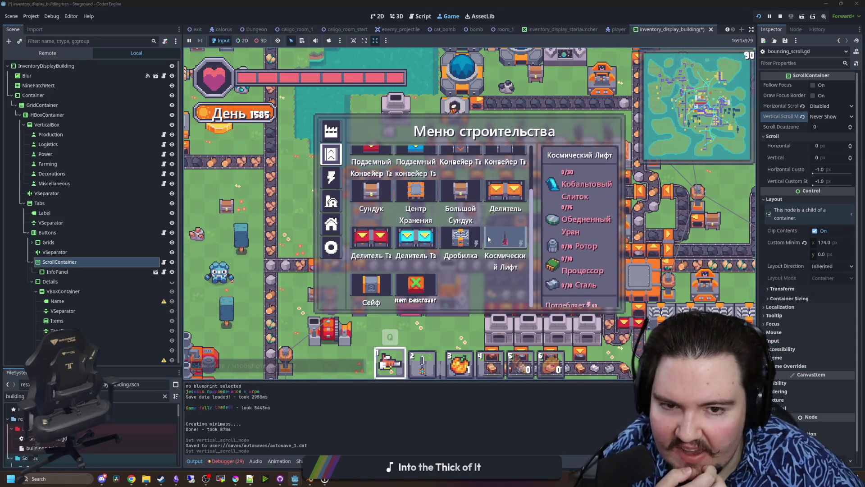
Stop the game, save the scene, and widen the Inspector dock.
key("F8")
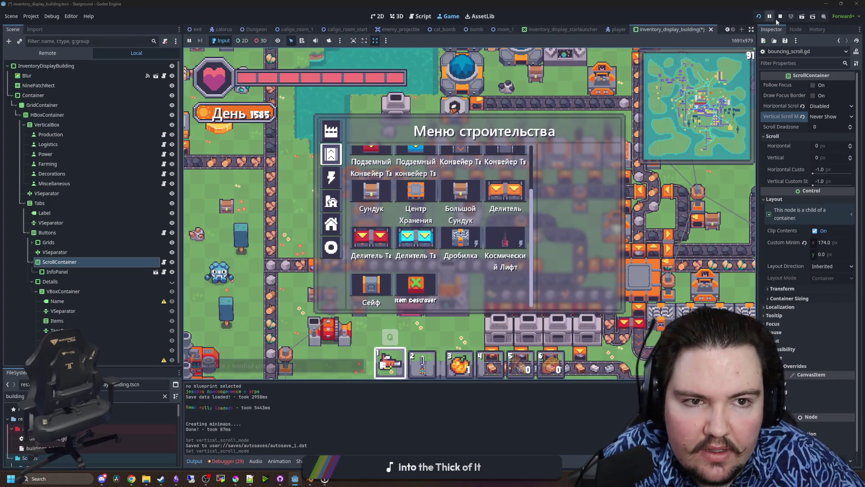
key("ctrl+s")
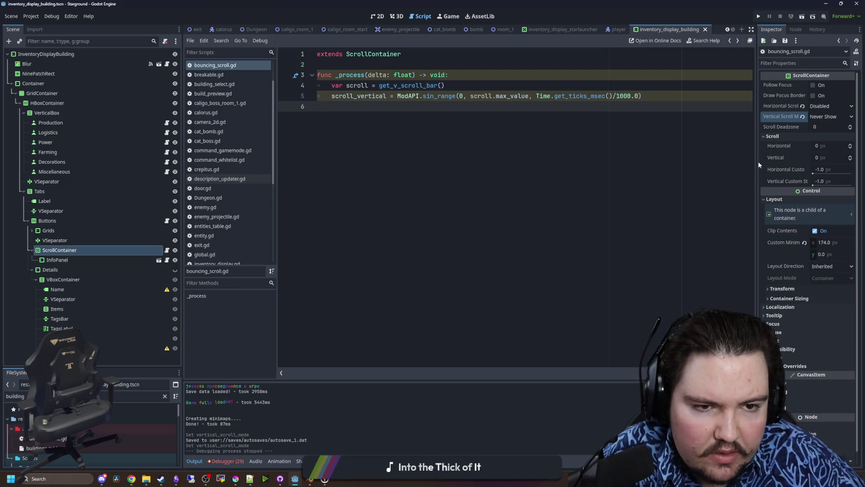
left_click_drag(756, 162, 679, 163)
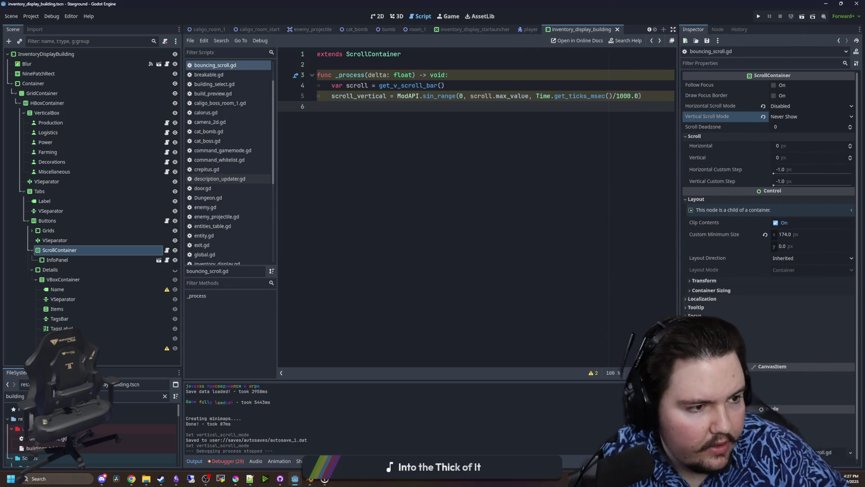
Open the Starground repo on the scrollable-ingredients-in-building-menu branch and compare it with main.
key("super+3")
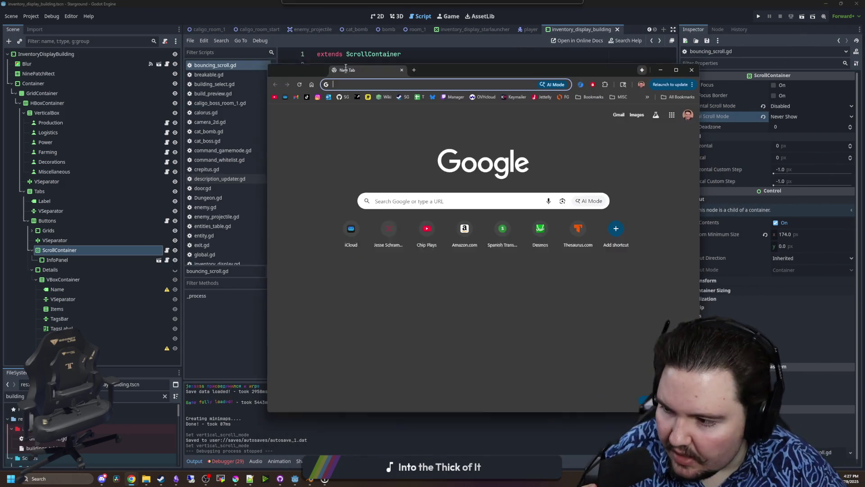
left_click(341, 94)
double_click(390, 63)
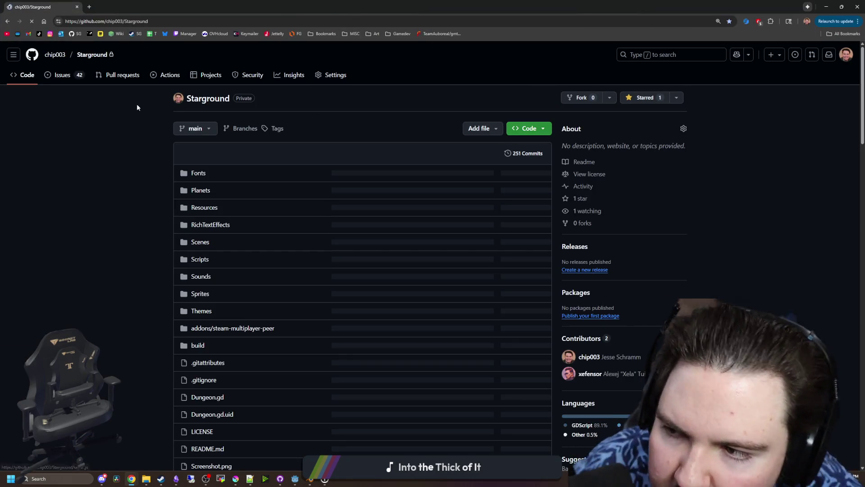
left_click(201, 129)
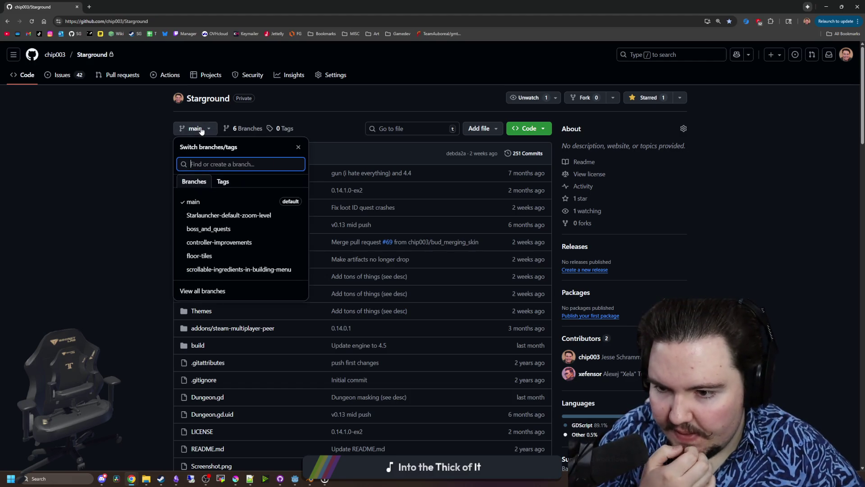
left_click(219, 273)
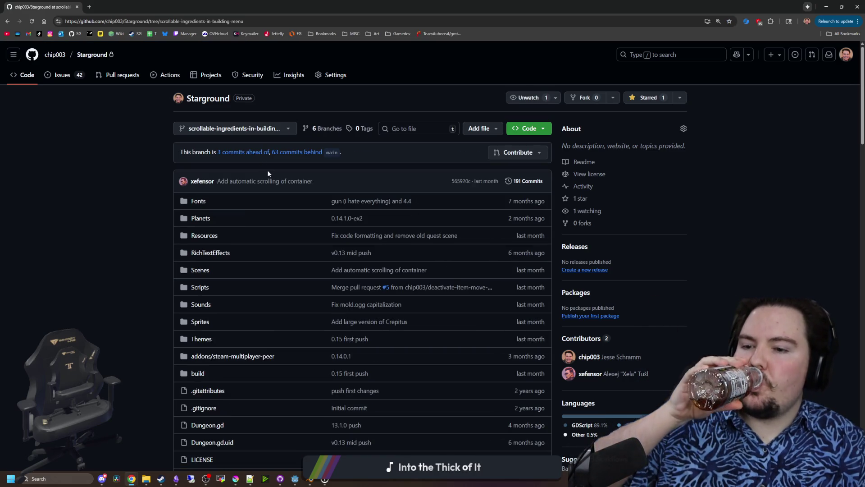
scroll(218, 232, "down", 1)
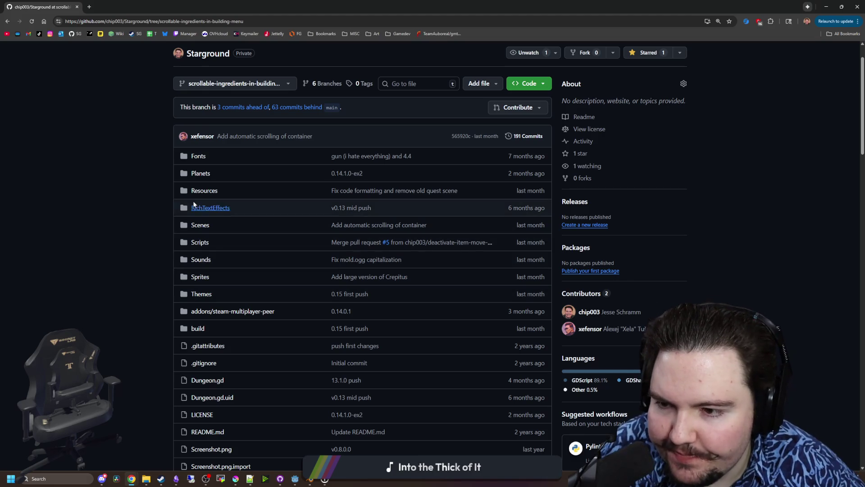
left_click(242, 107)
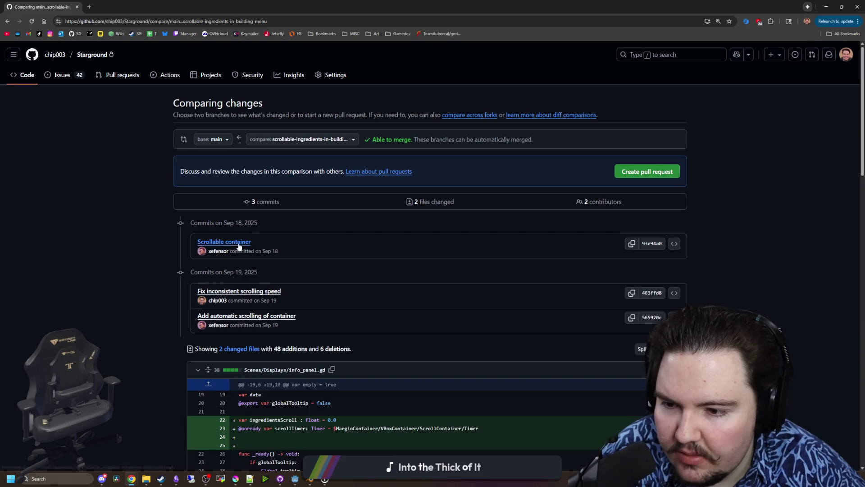
Read the info_panel.gd diff of 'Add automatic scrolling of container', then return to Godot.
scroll(243, 262, "down", 1)
left_click(263, 271)
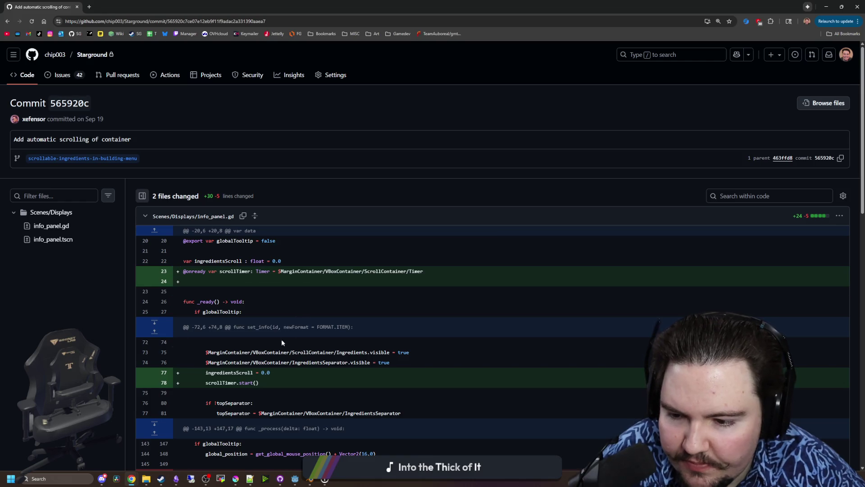
scroll(282, 342, "down", 1)
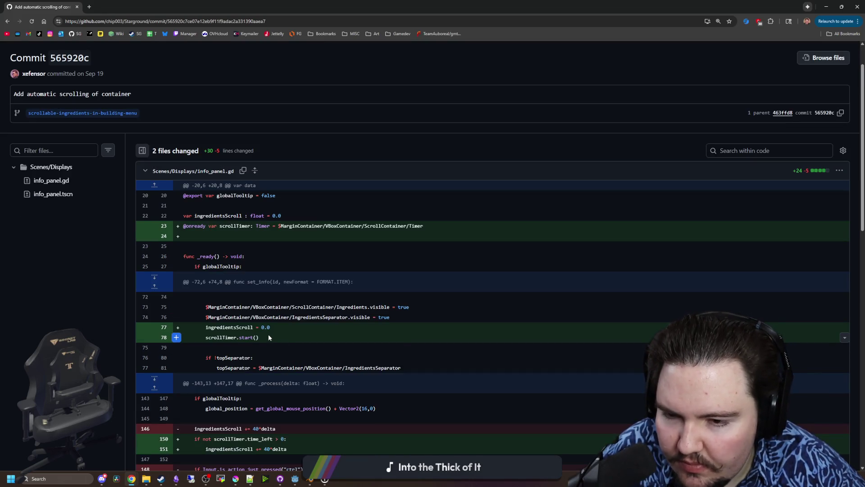
scroll(269, 337, "down", 3)
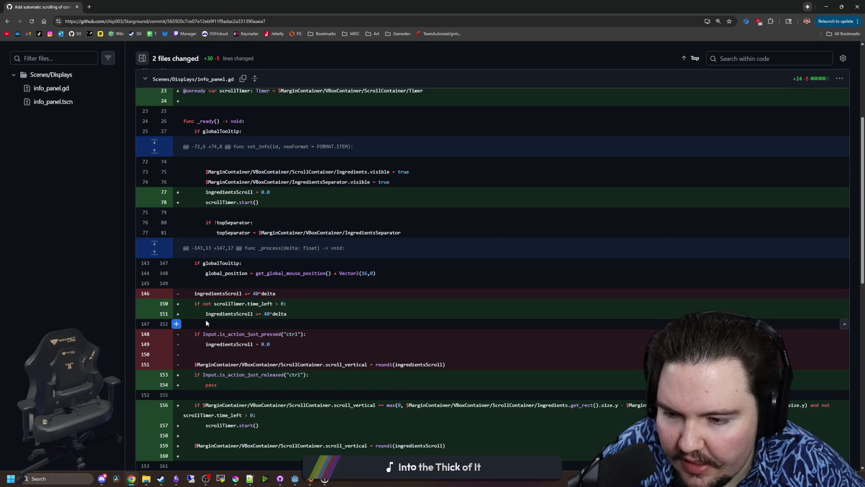
left_click(205, 319)
left_click(305, 312)
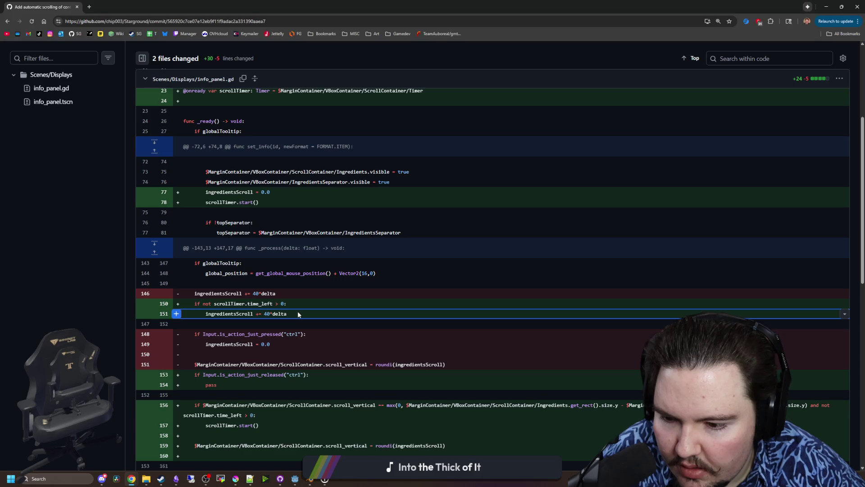
scroll(298, 314, "down", 1)
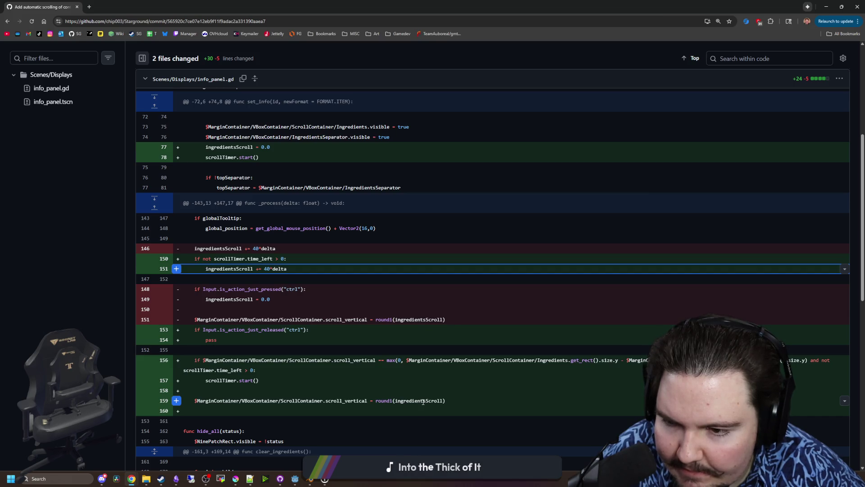
scroll(280, 334, "down", 4)
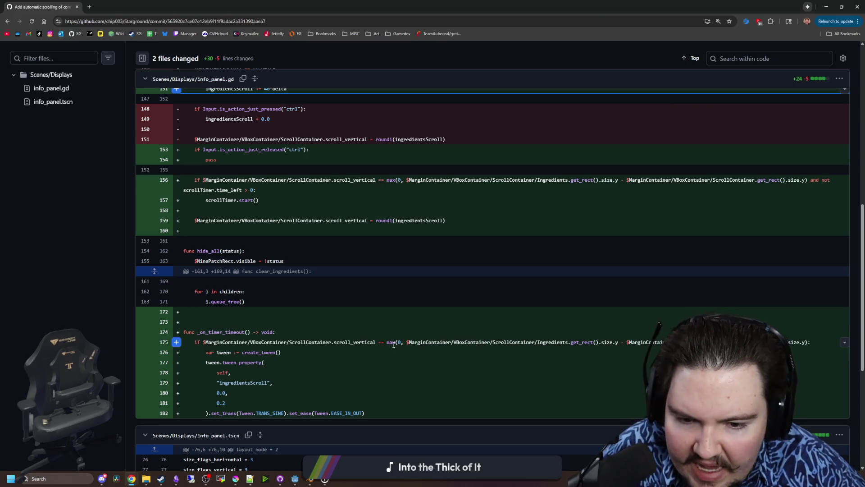
left_click_drag(406, 342, 597, 343)
left_click(597, 343)
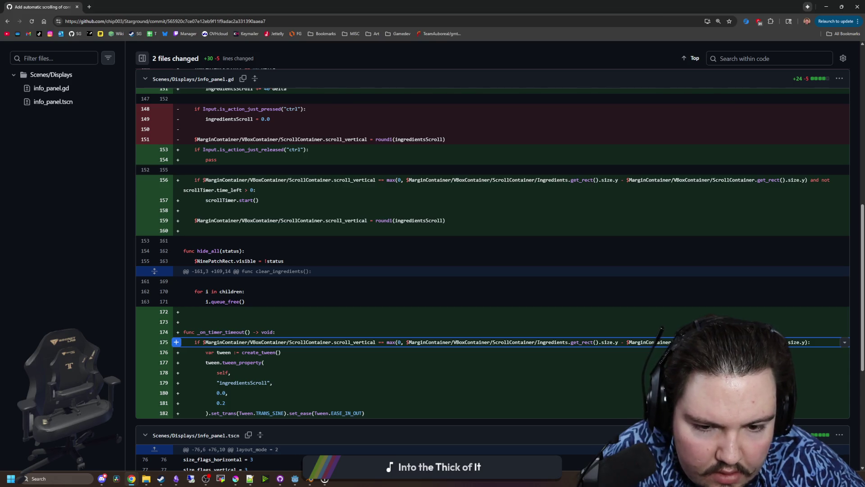
key("alt+Tab")
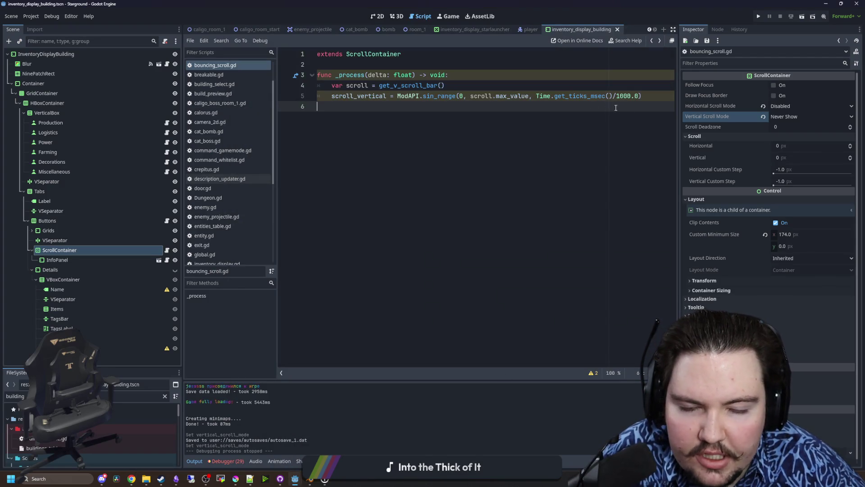
Replace scroll.max_value with $InfoPanel.size.y as sin_range's upper bound, save, and run the game.
left_click_drag(529, 95, 470, 96)
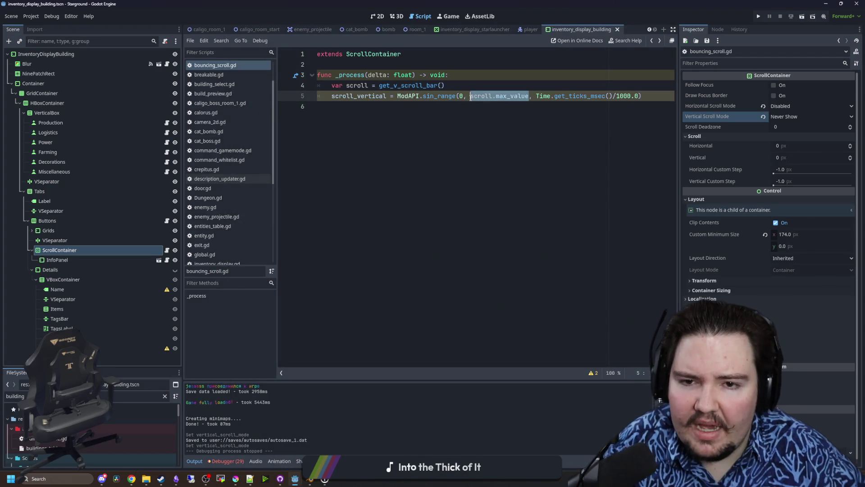
key("BackSpace")
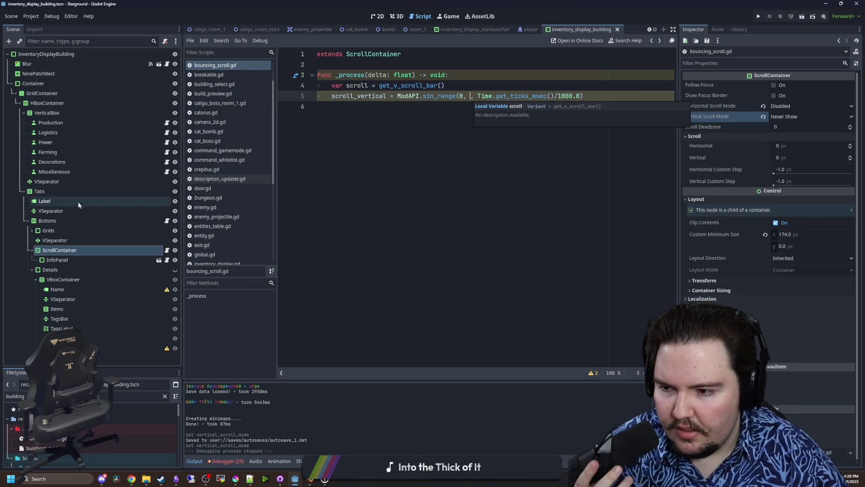
mouse_move(57, 259)
left_mouse_down()
mouse_move(492, 96)
mouse_move(469, 95)
left_mouse_up()
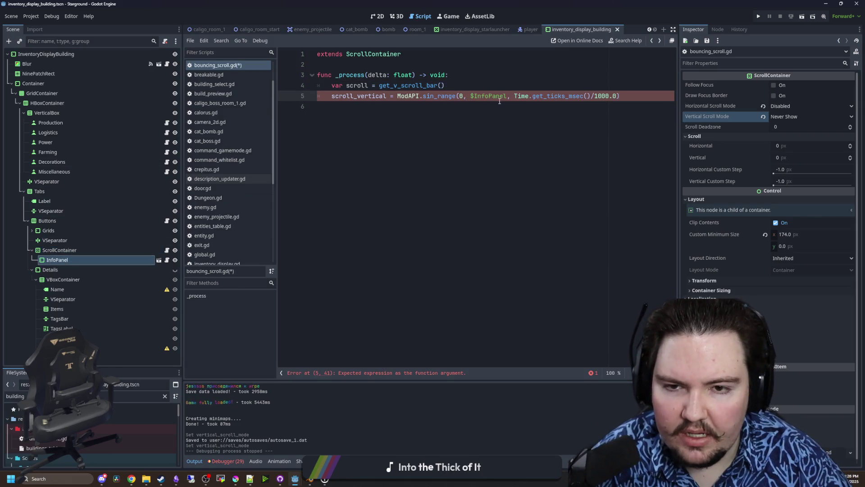
type(".size.y")
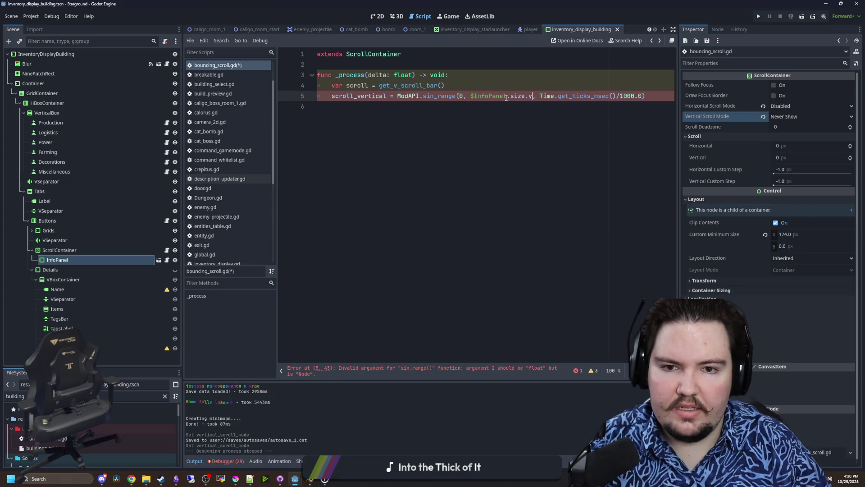
left_click(497, 84)
key("ctrl+s")
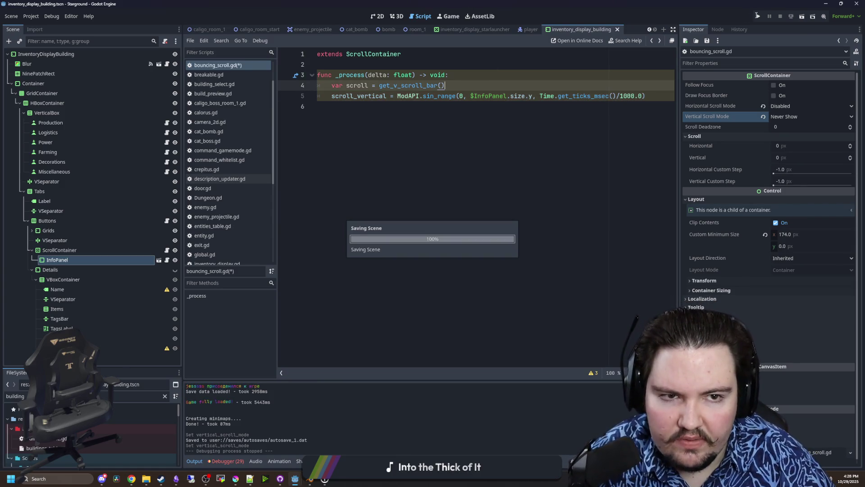
left_click(758, 16)
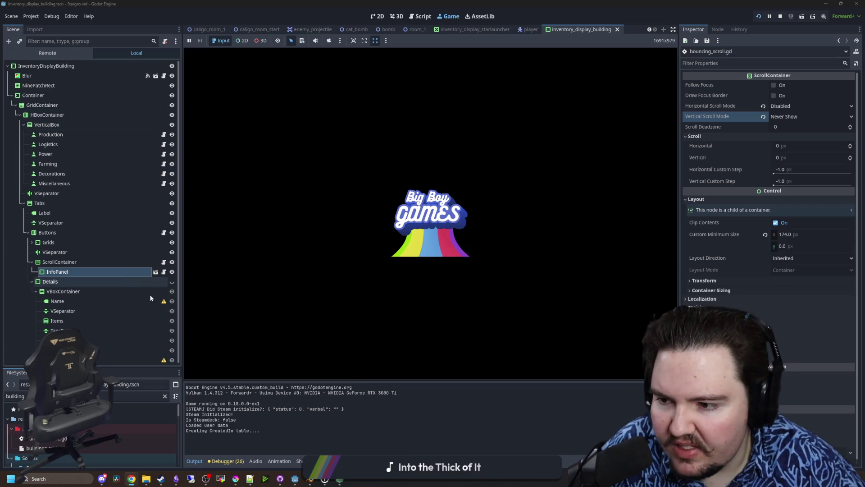
Add a get_rect() call on line 6 and open its documentation.
key("ctrl+F3")
type("get_")
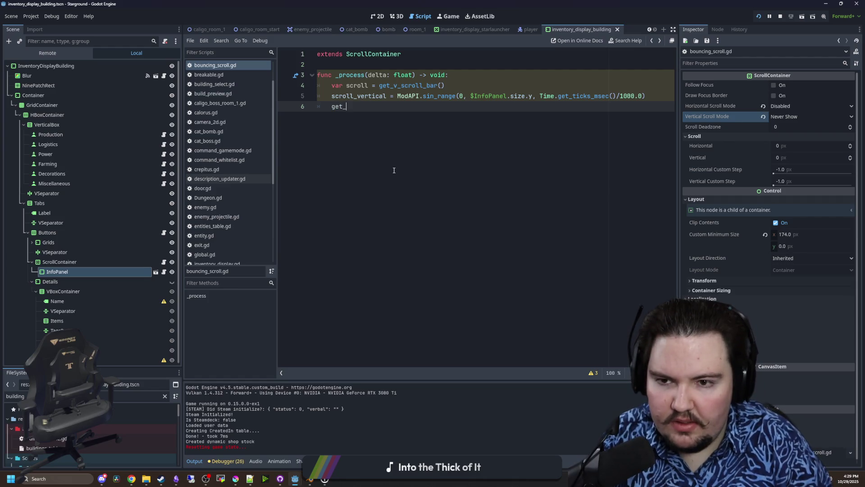
type("rect")
key("Return")
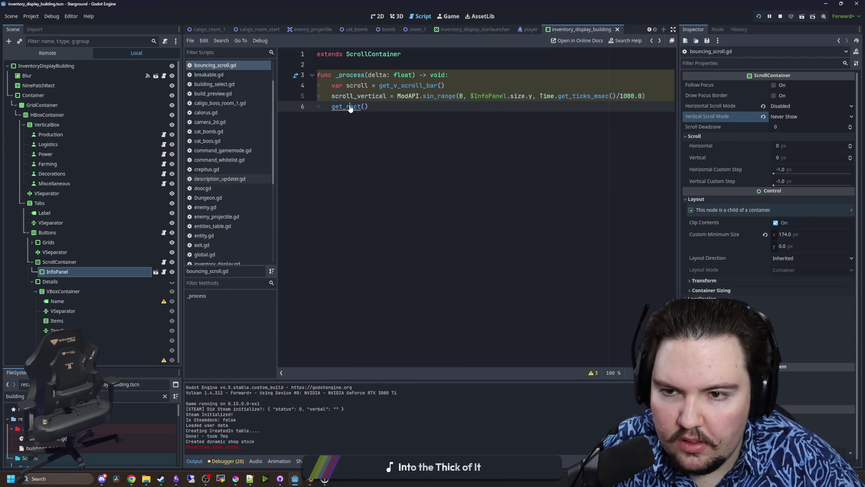
left_click(350, 108, "ctrl")
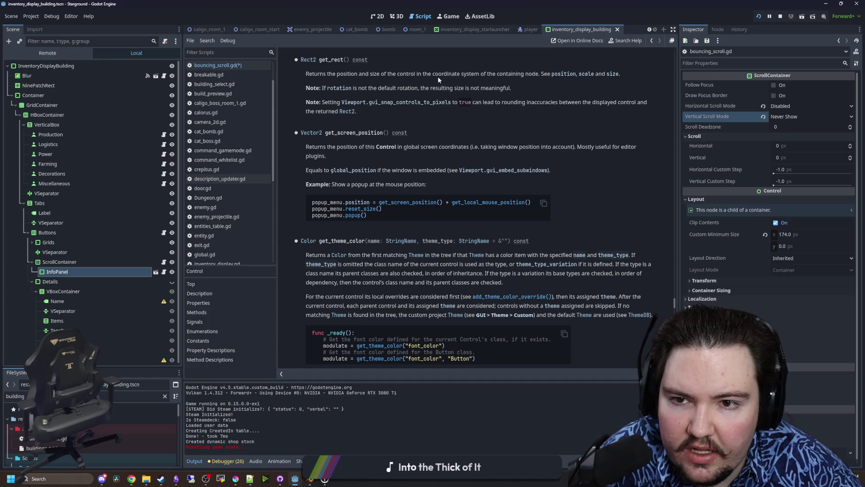
Step back through script history to bouncing_scroll.gd and save it.
key("alt+Left")
key("alt+Left")
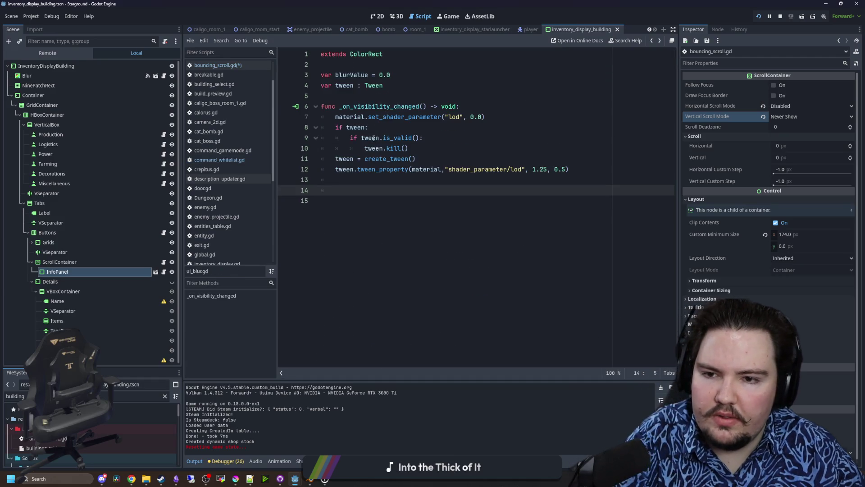
key("alt+Left")
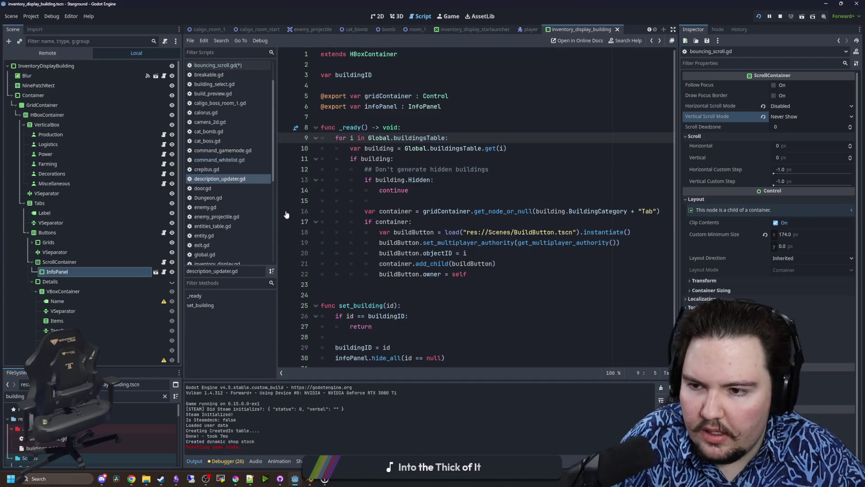
left_click(164, 261)
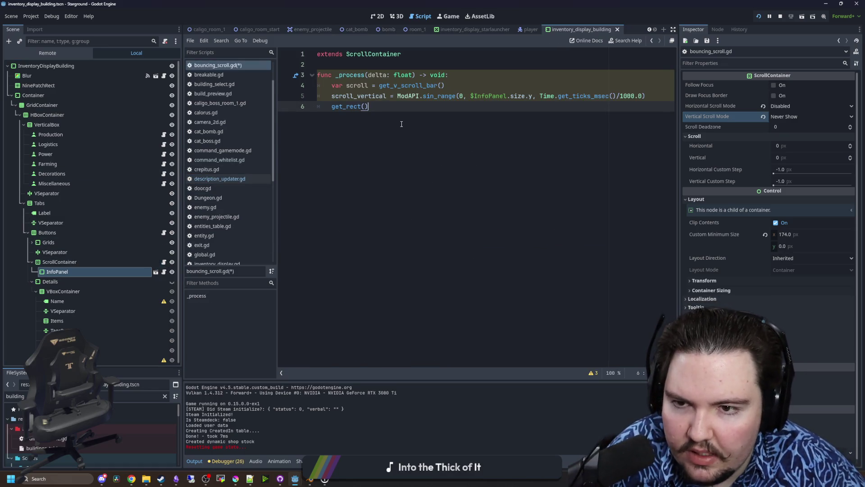
key("ctrl+s")
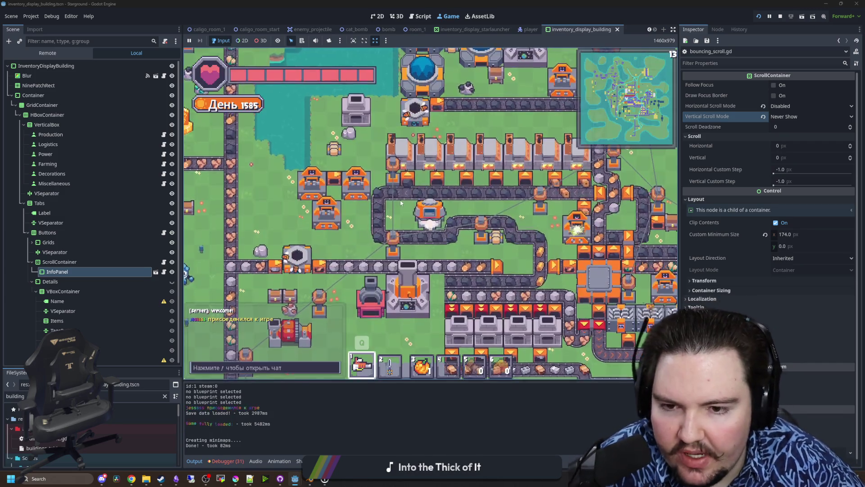
Show the in-game building menu's logistics category, then return to bouncing_scroll.gd in the editor.
key("b")
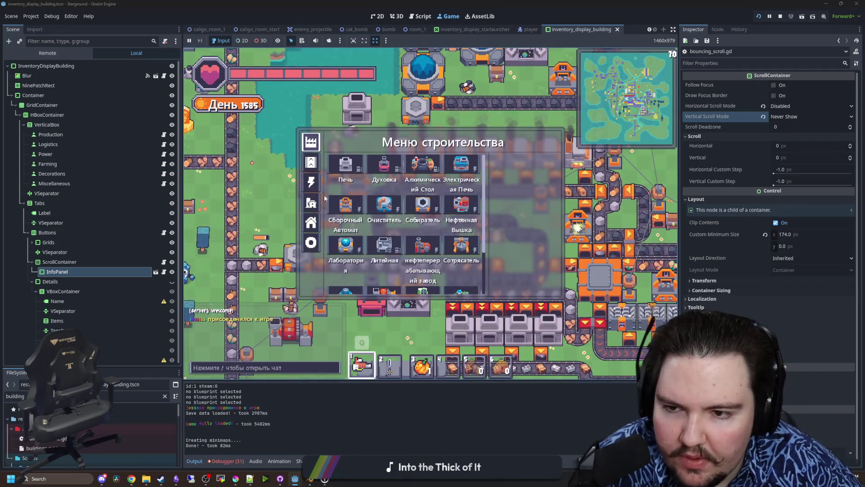
left_click(311, 162)
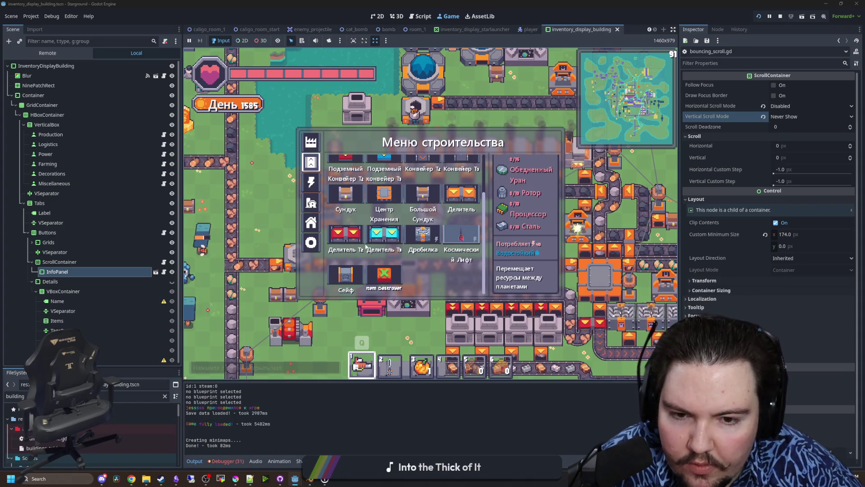
left_click(164, 262)
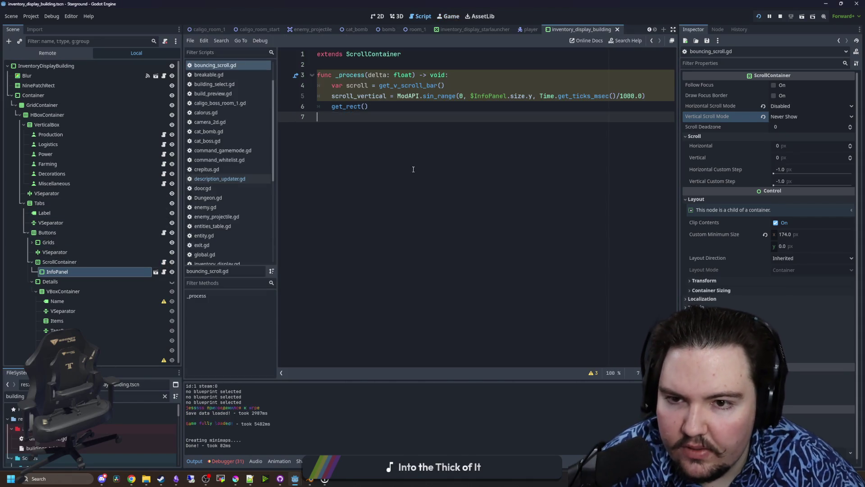
Save the script, then copy the variable name 'scroll' from line 4.
left_click(413, 111)
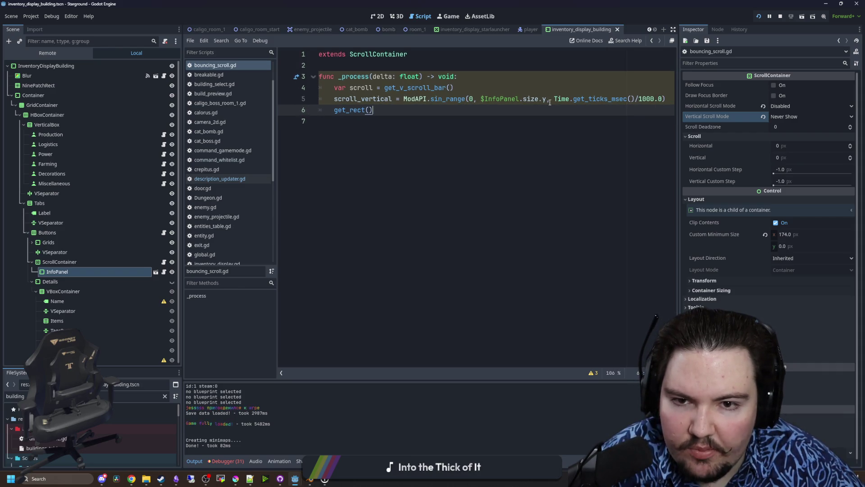
key("ctrl+s")
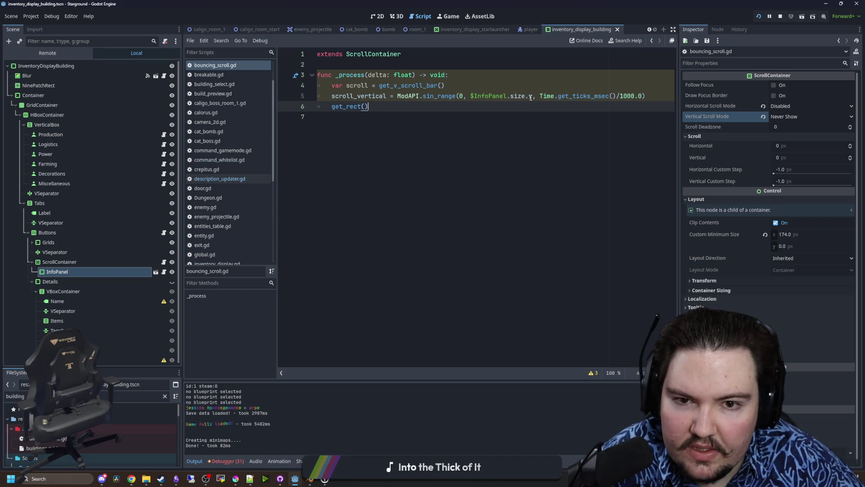
left_click(533, 97)
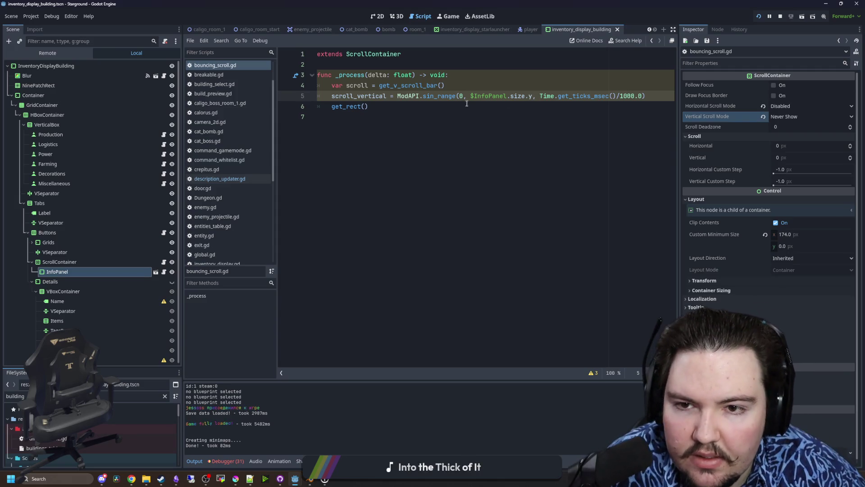
left_click(448, 85)
left_click_drag(463, 85, 377, 85)
double_click(358, 85)
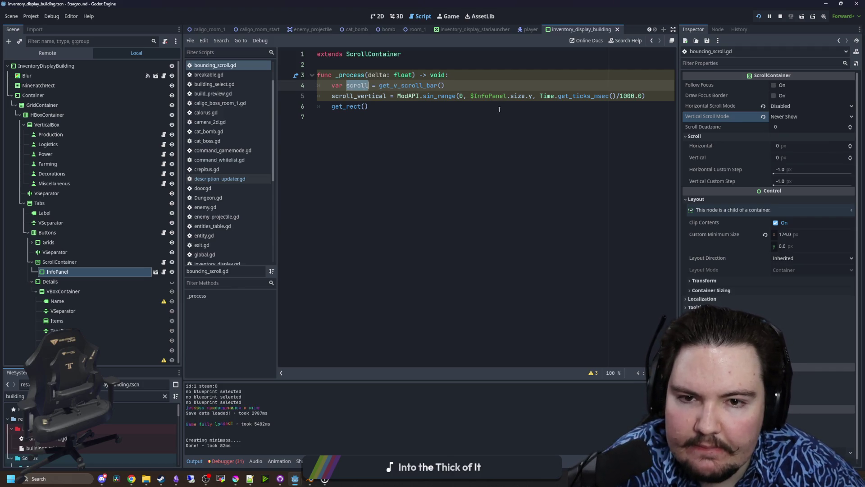
key("ctrl+c")
Insert 'scroll.max_value - ' before $InfoPanel on line 5 and save the script.
left_click(471, 96)
key("ctrl+v")
type(".max_value 0-")
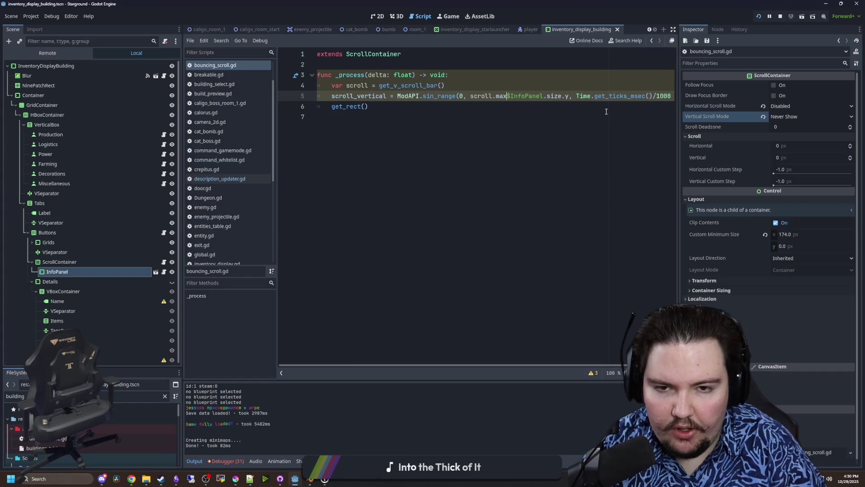
key("BackSpace")
key("BackSpace")
type("-")
left_click(516, 74)
key("ctrl+s")
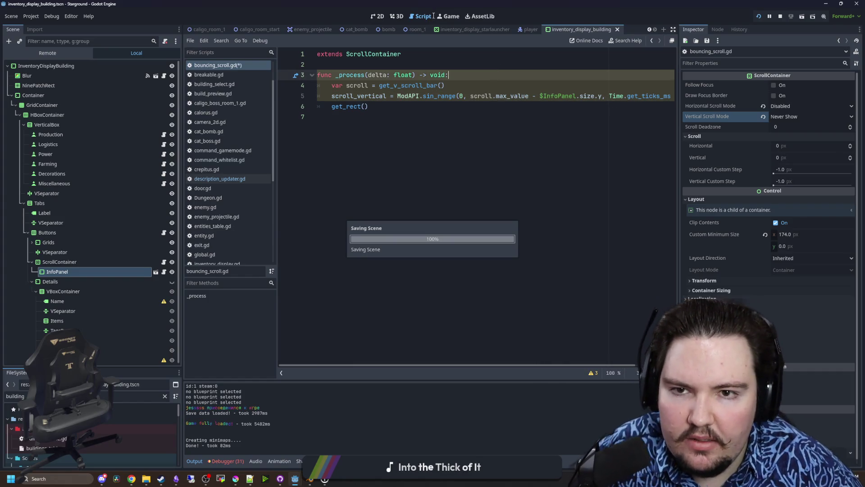
left_click(449, 20)
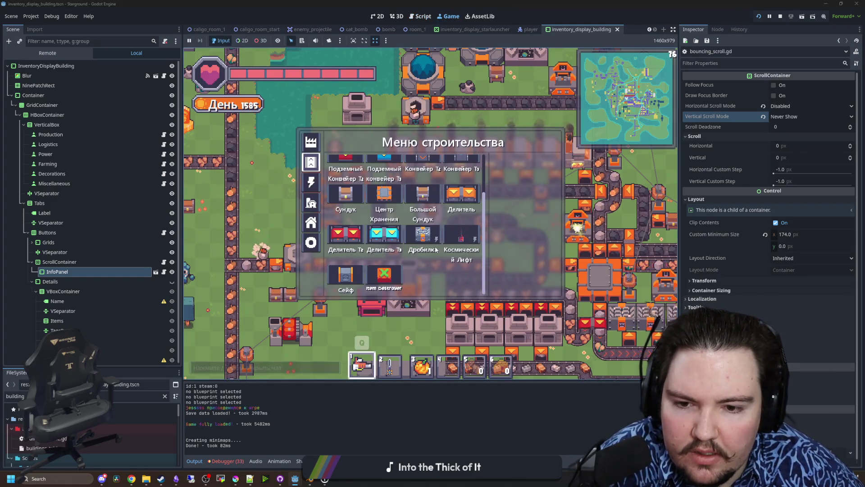
Check a build slot in the running game, then return to bouncing_scroll.gd.
mouse_move(458, 236)
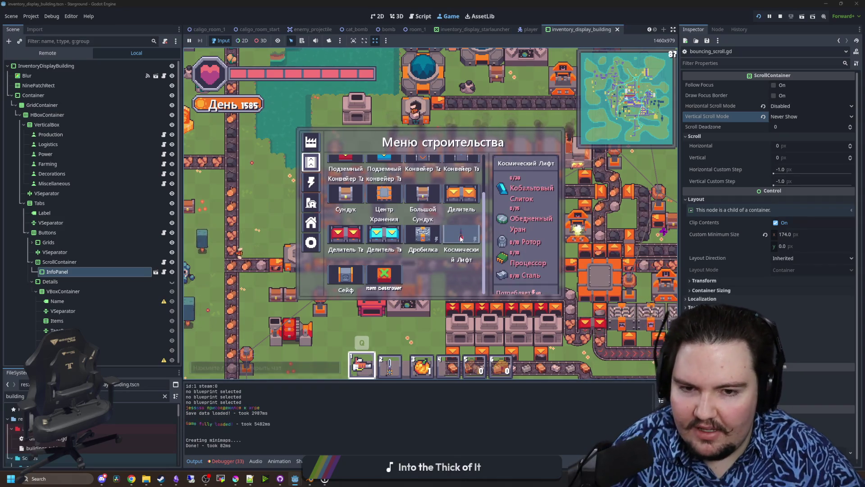
left_click(165, 269)
left_click(163, 262)
left_click(496, 182)
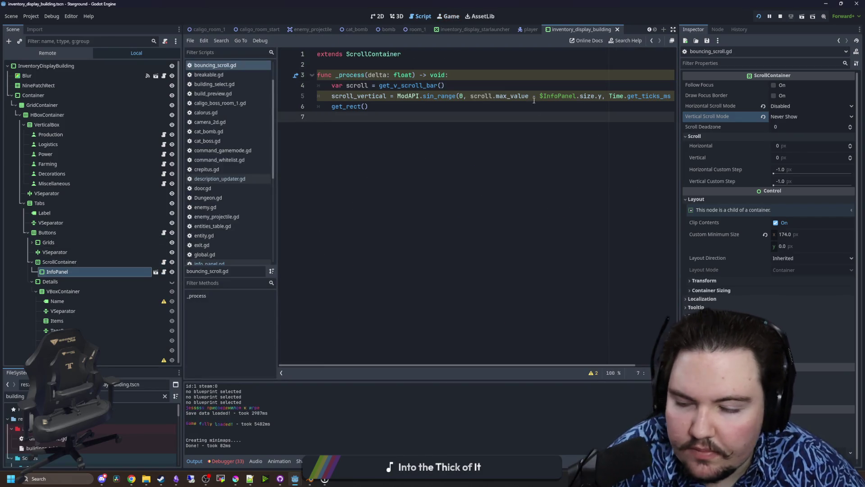
Widen the code area and delete ' - $InfoPanel.size.y' from line 5.
mouse_move(184, 204)
left_mouse_down()
mouse_move(101, 207)
mouse_move(99, 246)
left_mouse_up()
left_click_drag(519, 95, 446, 96)
key("BackSpace")
left_click(441, 116)
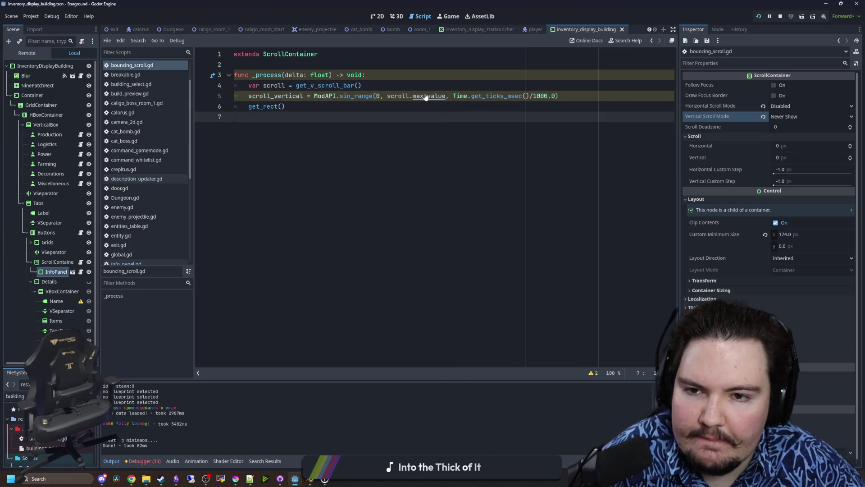
Read the max_value documentation, then return to bouncing_scroll.gd.
left_click(426, 96, "ctrl")
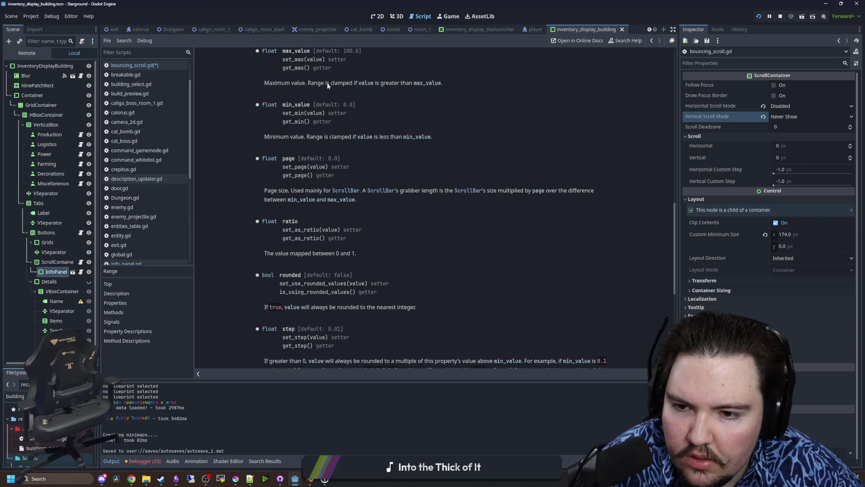
key("alt+Left")
left_click(432, 118)
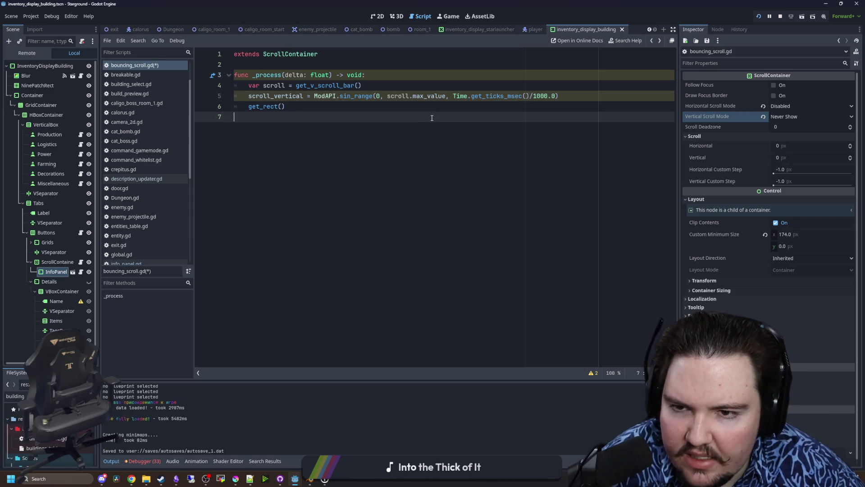
Insert a print(scroll.max_value) line after line 4 and save.
left_click_drag(447, 96, 386, 96)
left_click(388, 86)
key("Return")
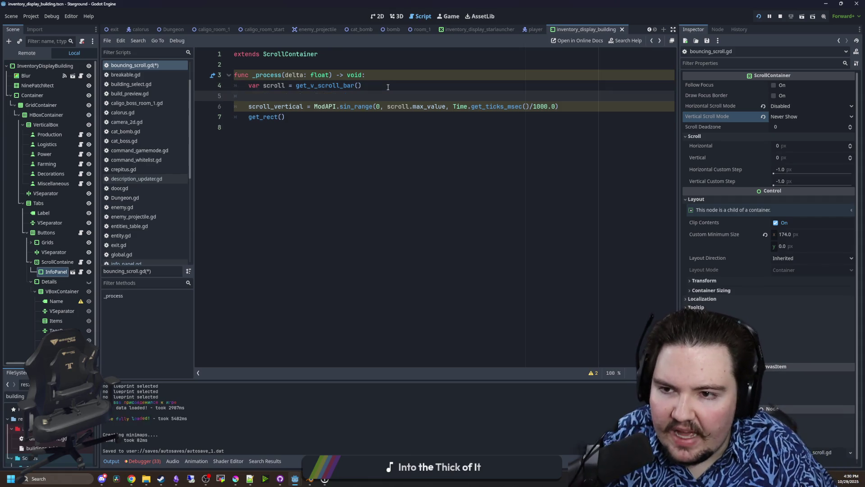
key("Return")
key("Return")
key("Up")
type("scroll.max_value")
left_click(388, 87)
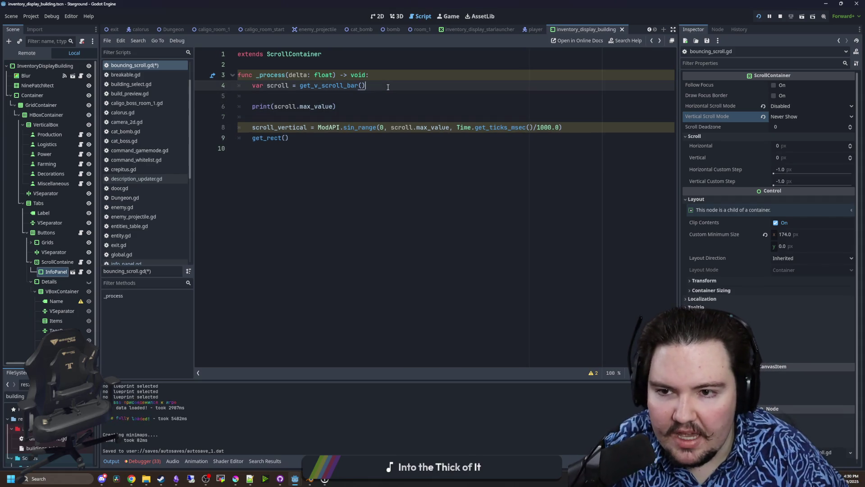
key("ctrl+s")
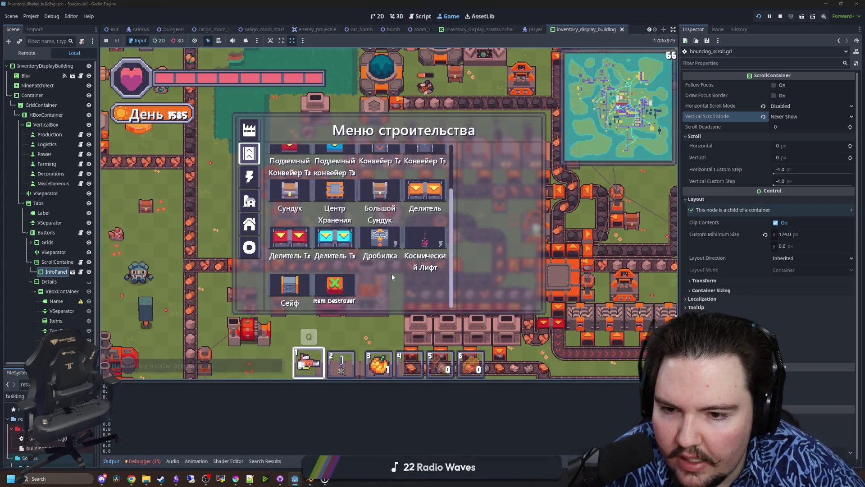
Watch the build menu tiles while max_value readings like 390.0 print, then open info_panel.gd.
mouse_move(428, 235)
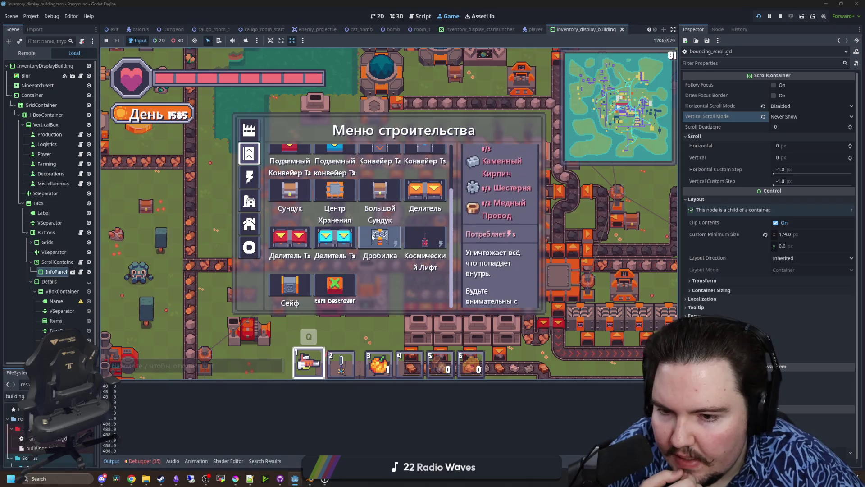
mouse_move(347, 239)
mouse_move(395, 242)
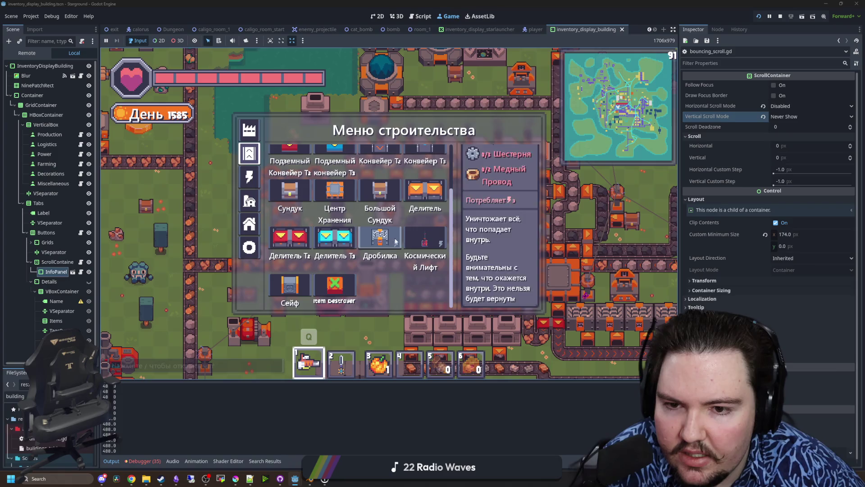
mouse_move(380, 185)
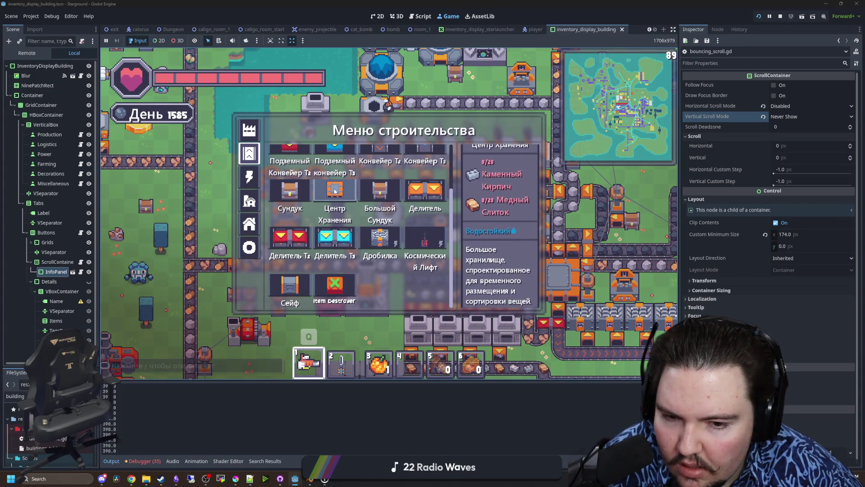
left_click(81, 271)
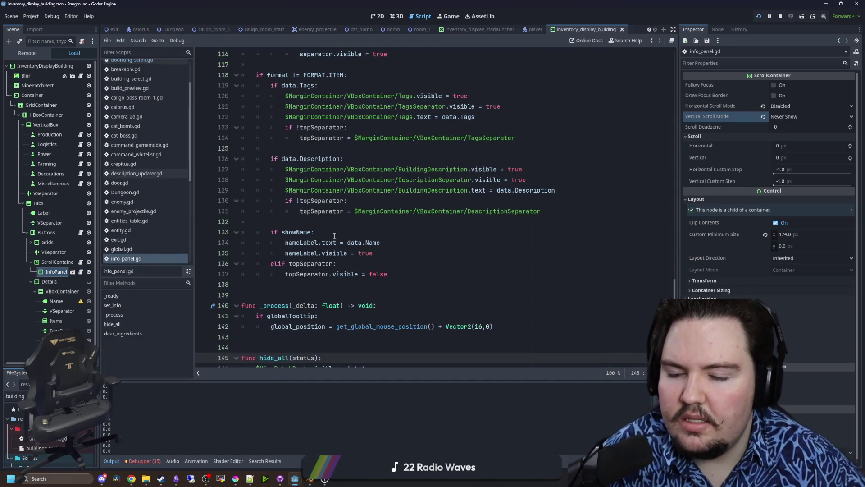
Return to bouncing_scroll.gd, save it, and open the ScrollContainer class reference.
left_click(81, 262)
left_click(384, 195)
key("ctrl+s")
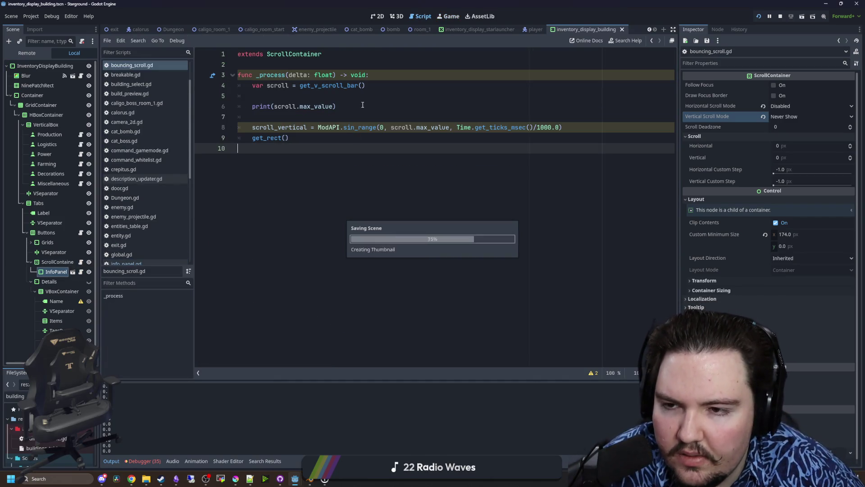
left_click(340, 95)
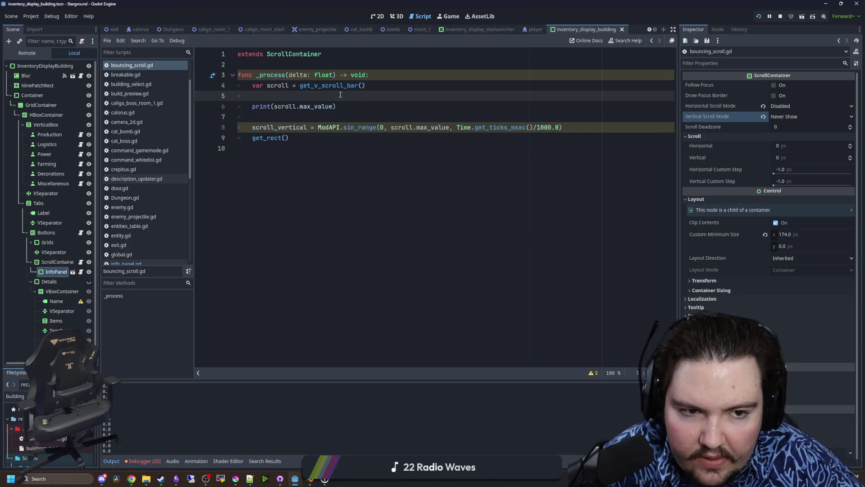
key("ctrl+s")
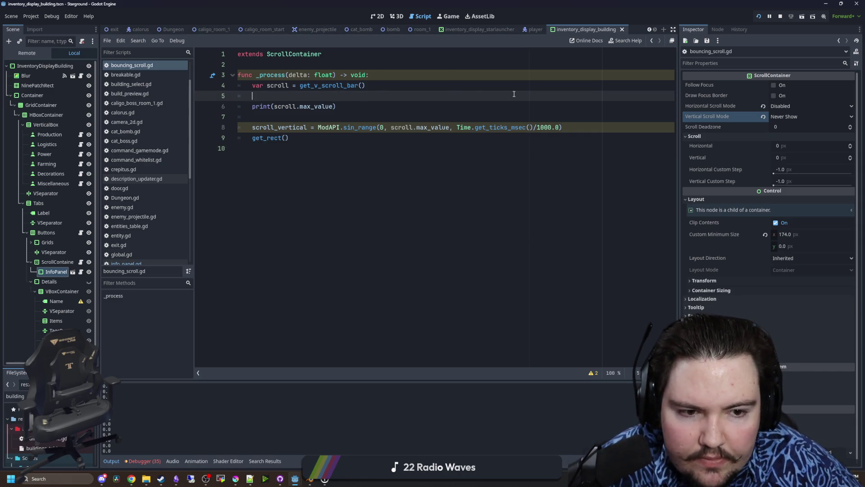
left_click(53, 262)
left_click(856, 50)
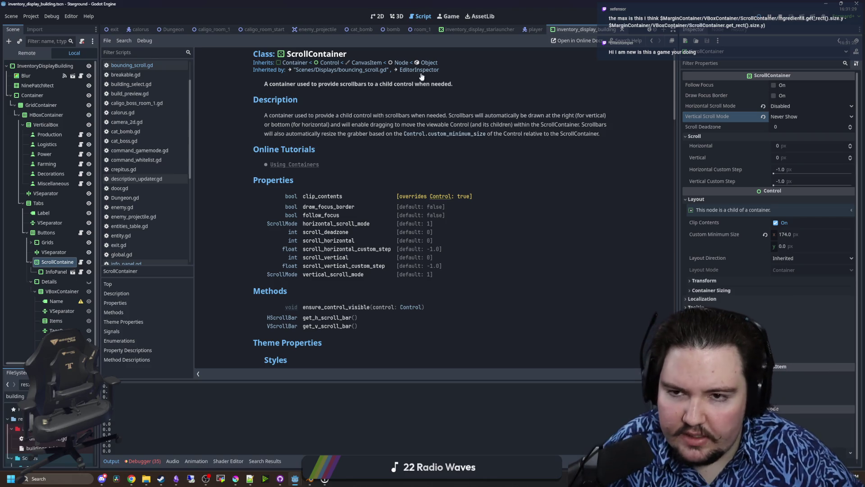
Close the in-game build menu, walk the player, then browse Starground's Steam screenshots.
left_click(449, 16)
key("Escape")
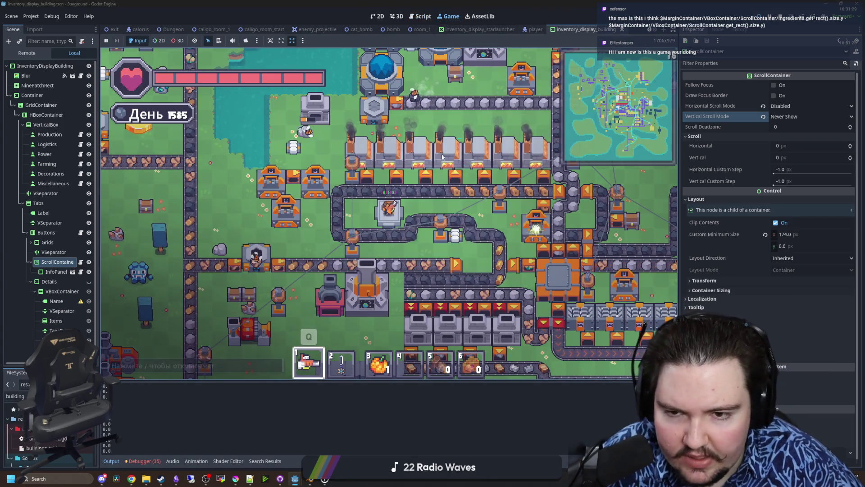
key("w")
key("d")
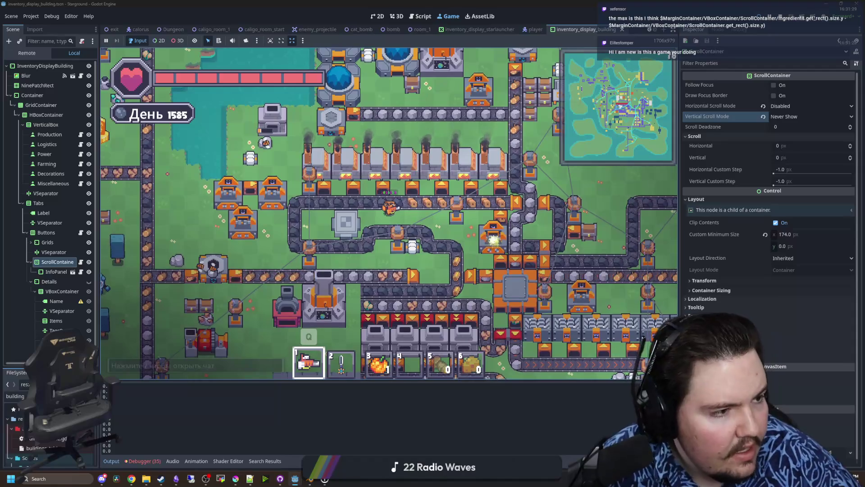
key("alt+Tab")
left_click(357, 312)
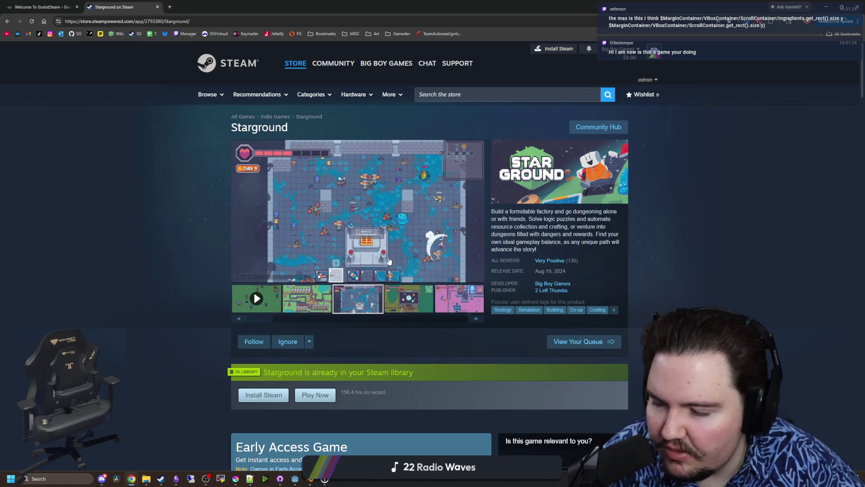
Step back to the first Starground screenshot, close the viewer, and return to Godot.
left_click(429, 295)
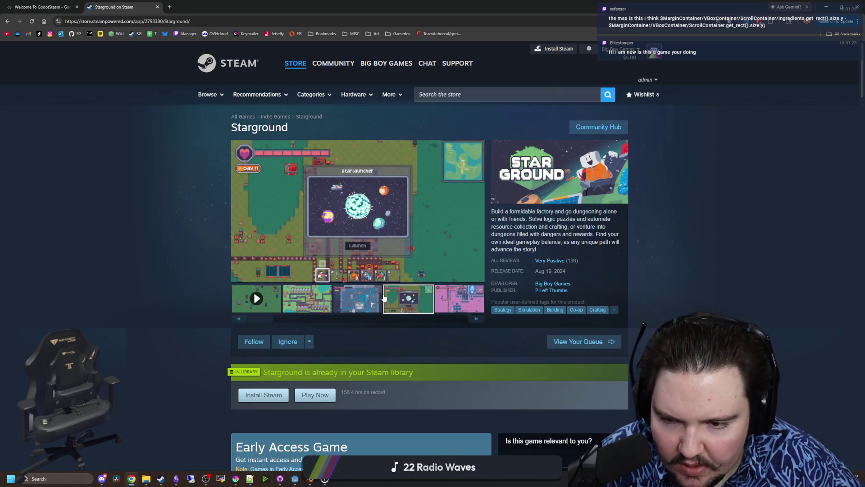
left_click(350, 144)
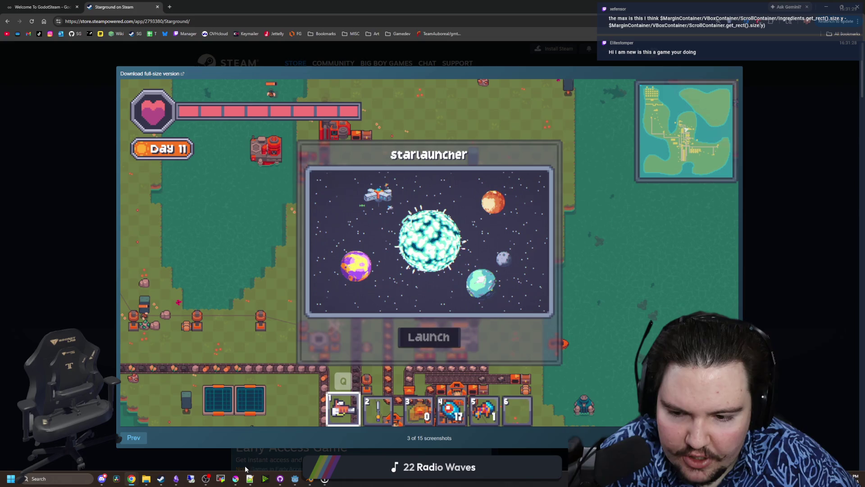
left_click(134, 439)
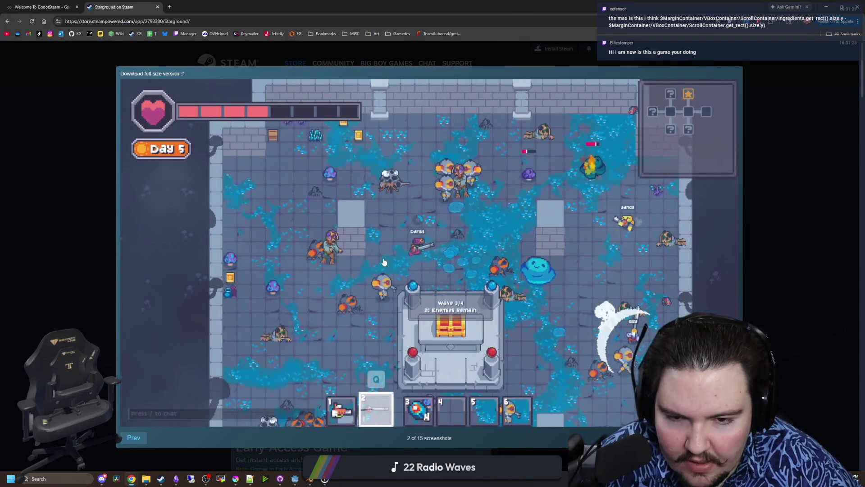
left_click(133, 438)
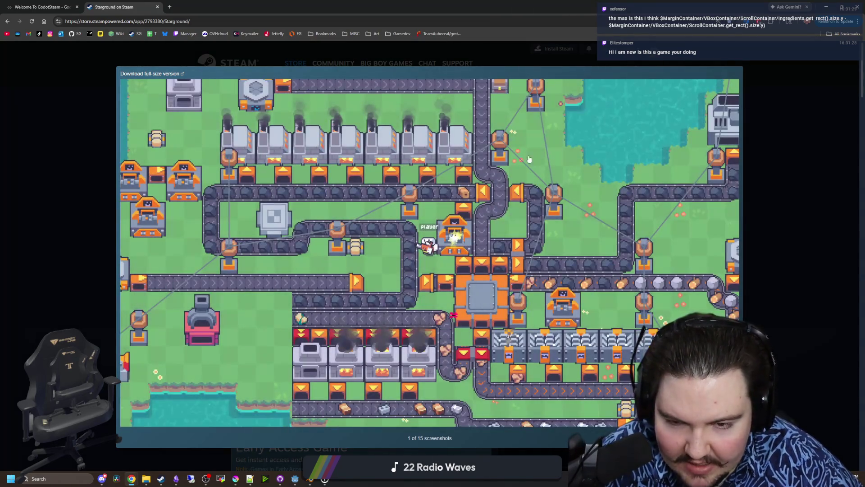
left_click(774, 195)
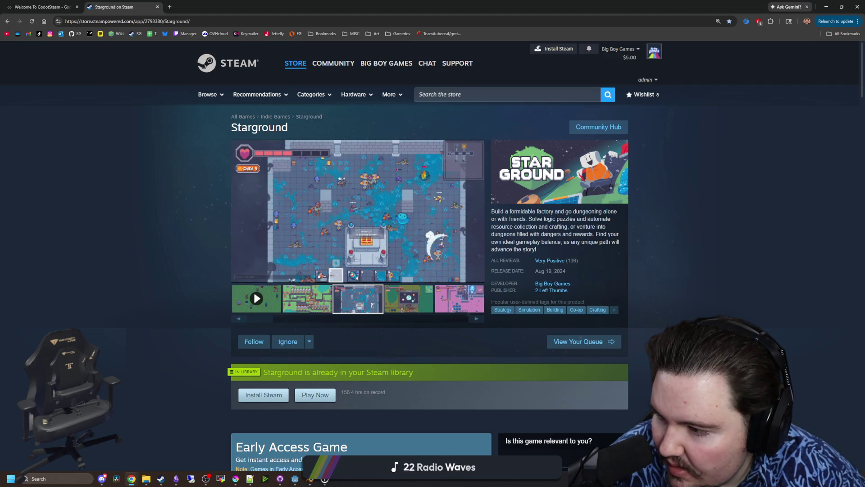
key("alt+Tab")
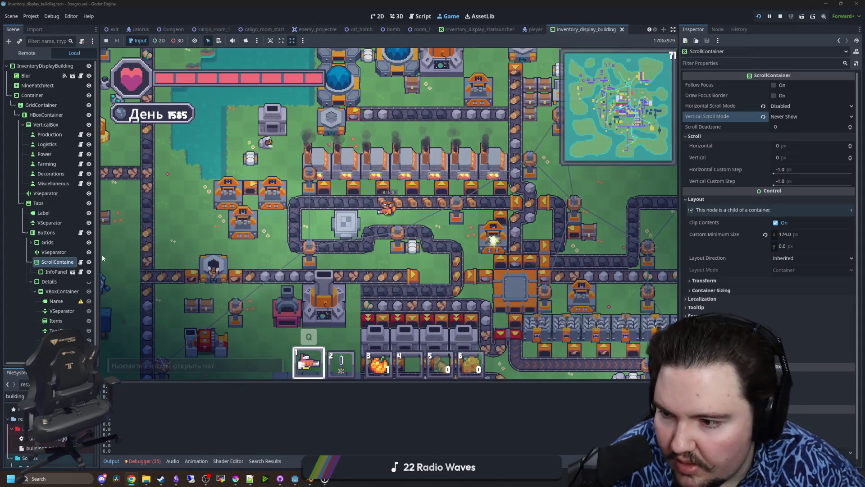
Reopen bouncing_scroll.gd and insert blank lines at line 7 above the scroll_vertical assignment.
left_click(80, 263)
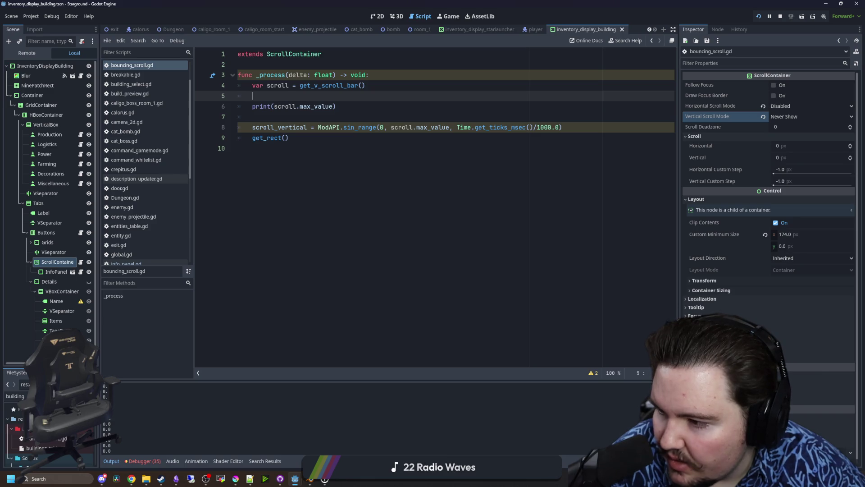
left_click(453, 138)
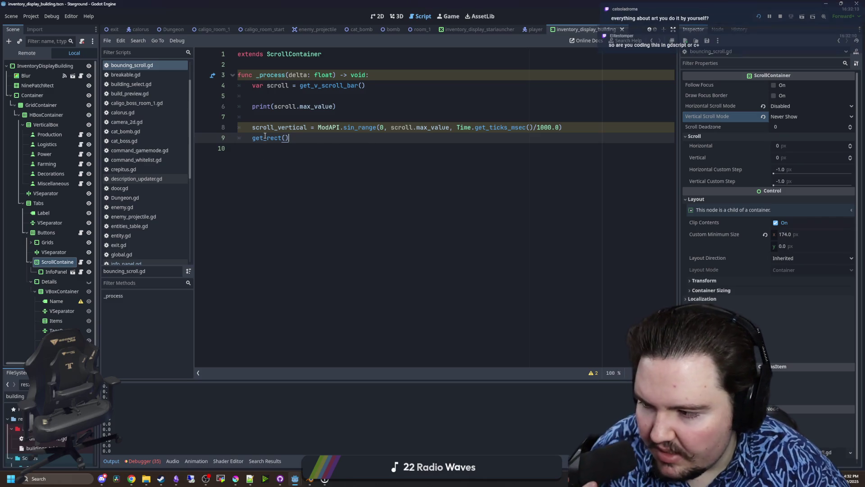
left_click(284, 116)
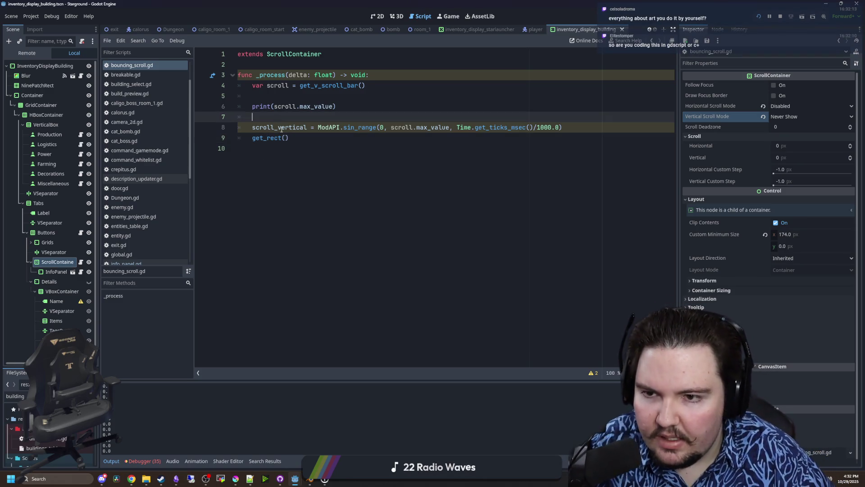
key("Return")
key("Return")
key("Return")
key("Up")
key("Up")
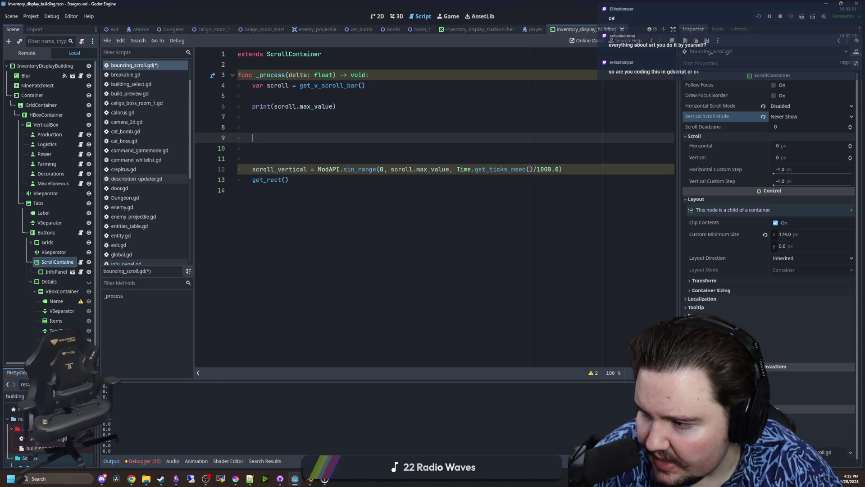
Paste the size-difference expression on line 9 and shorten its node paths to $InfoPanel.
left_click(274, 138)
key("ctrl+v")
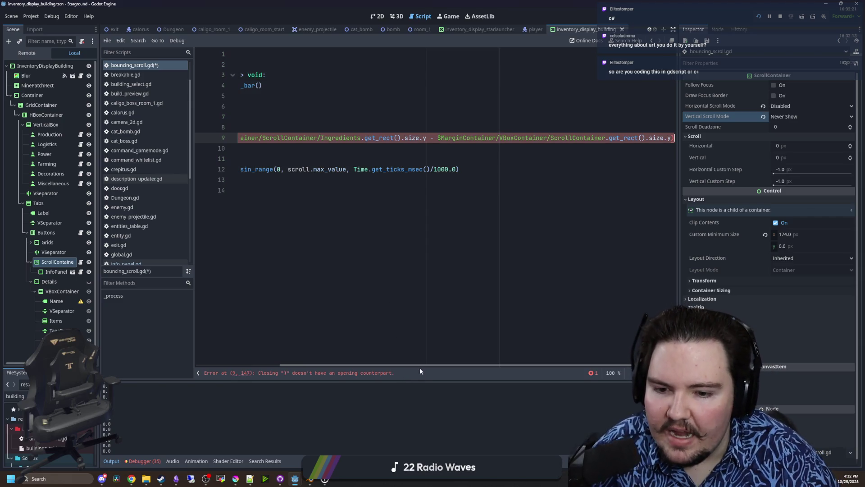
left_click_drag(420, 366, 228, 345)
left_click_drag(467, 138, 255, 138)
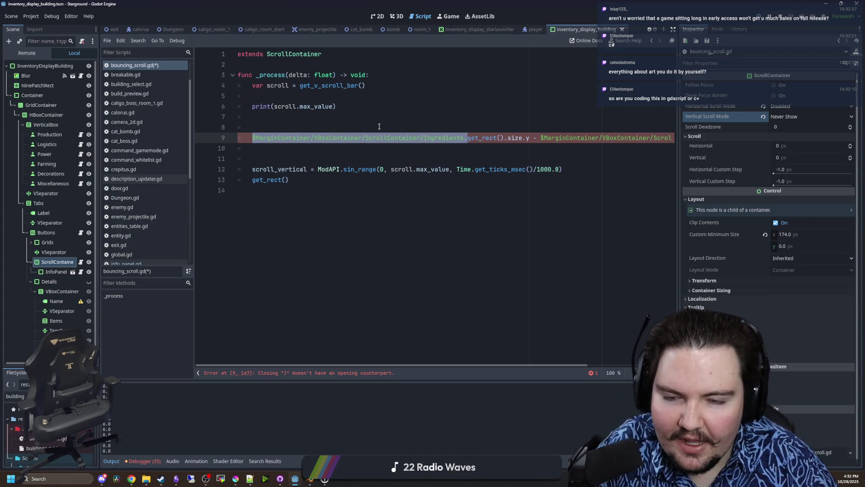
key("BackSpace")
left_click(446, 153)
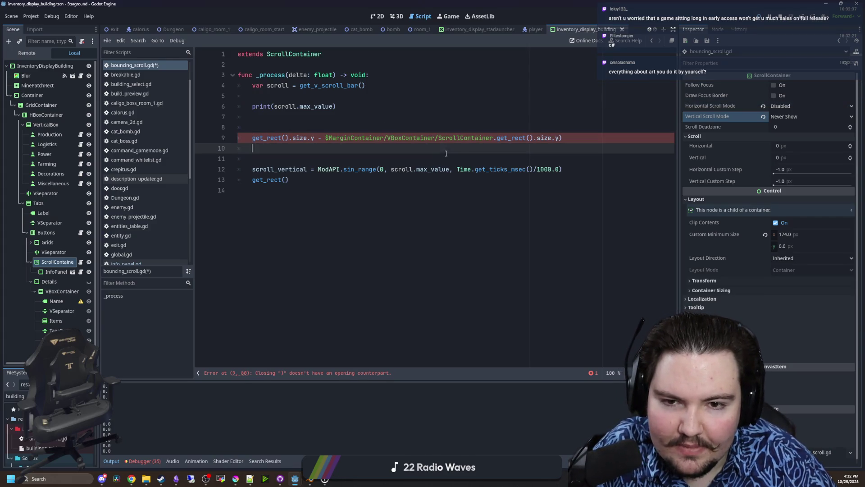
mouse_move(496, 137)
left_mouse_down()
mouse_move(602, 138)
mouse_move(324, 138)
left_mouse_up()
key("BackSpace")
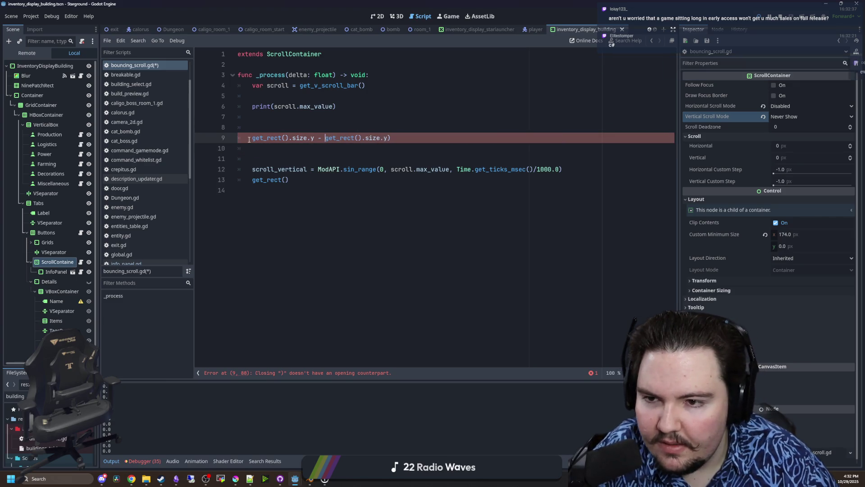
left_click_drag(54, 272, 253, 138)
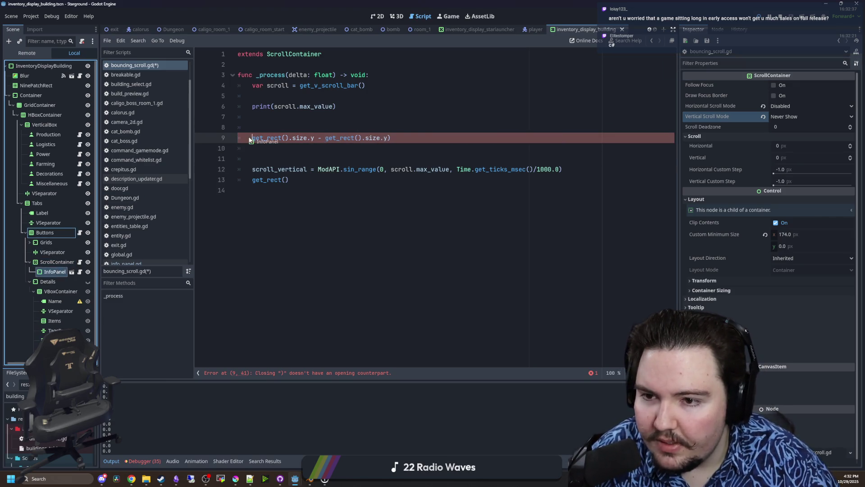
type(".")
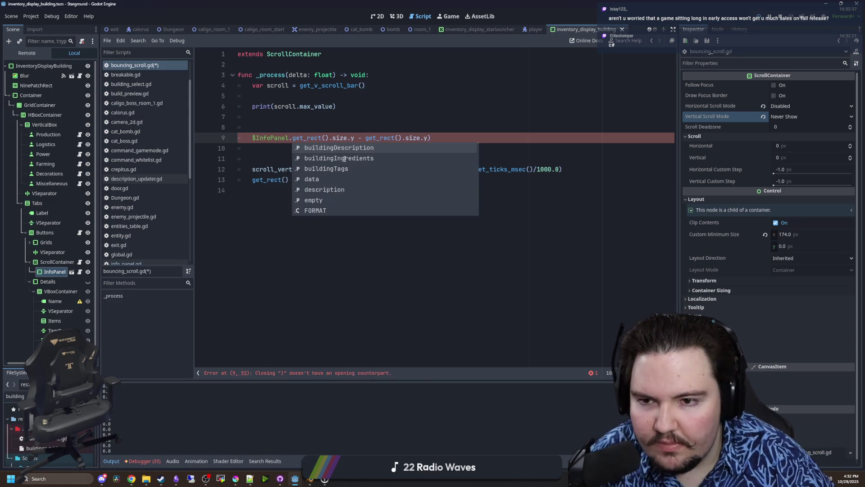
left_click(391, 129)
left_click(454, 136)
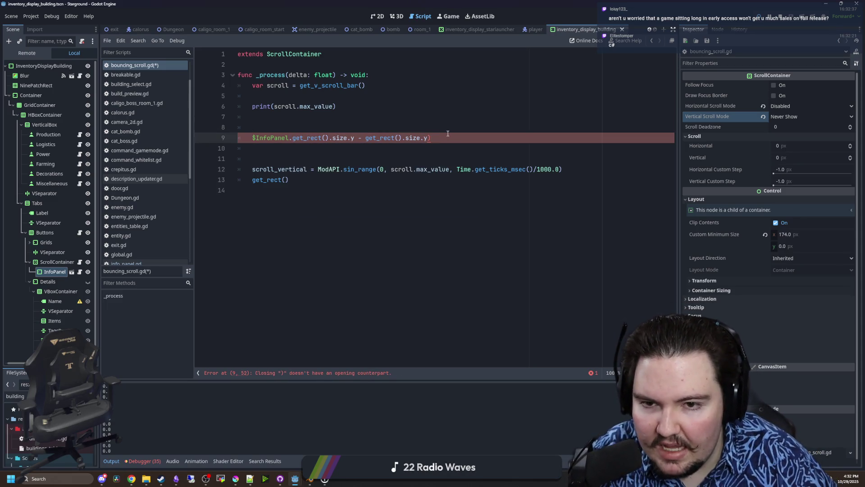
left_click(348, 128)
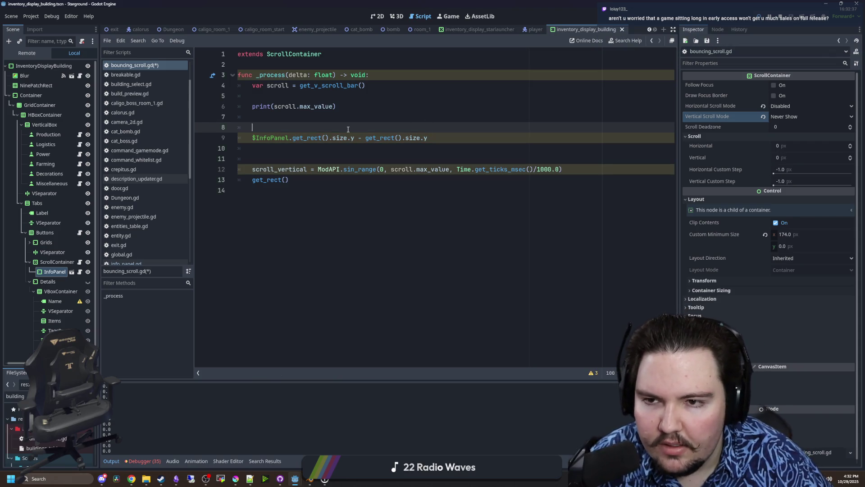
Move that expression into sin_range in place of scroll.max_value and save.
left_click_drag(434, 137, 252, 137)
key("ctrl+c")
key("BackSpace")
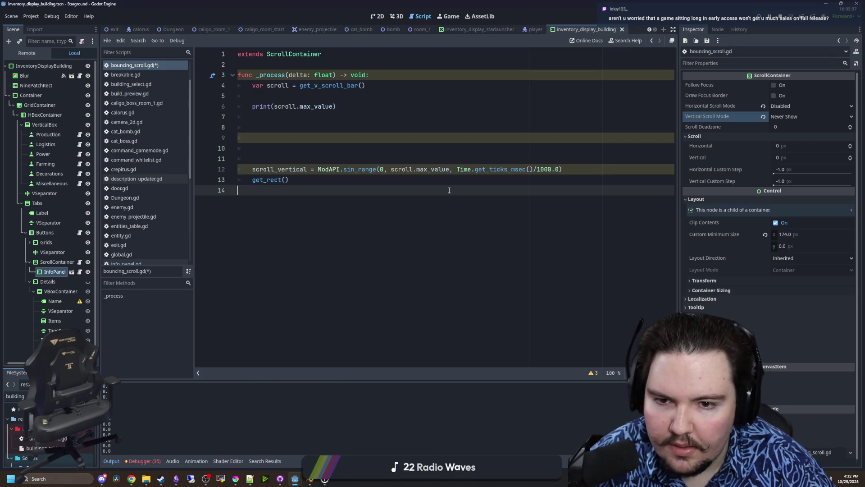
left_click_drag(449, 170, 408, 171)
left_click(390, 170, "shift")
key("ctrl+v")
left_click(401, 158)
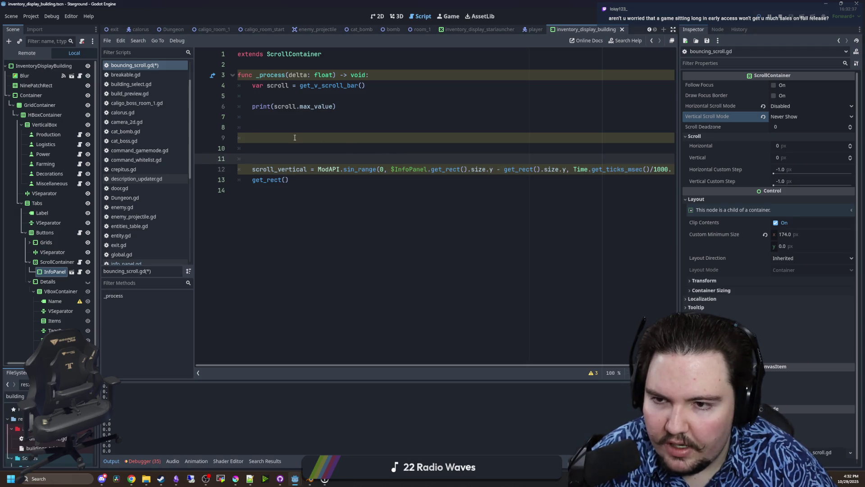
left_click(317, 127)
key("ctrl+s")
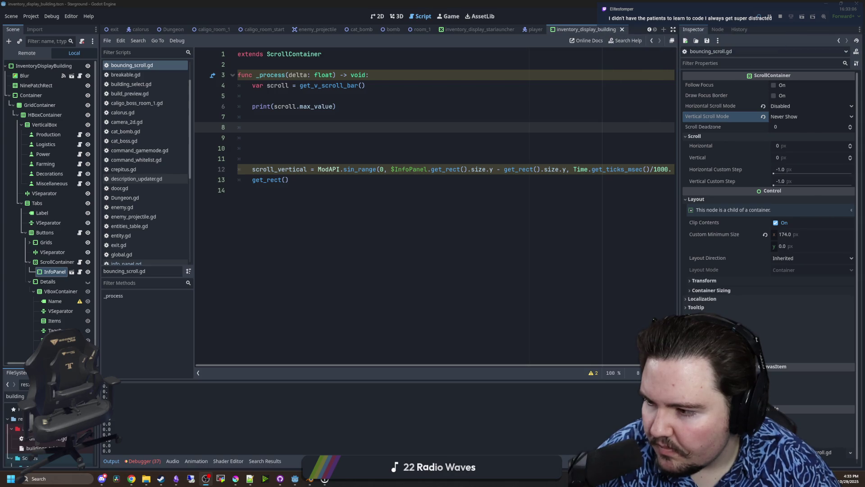
left_click(405, 107)
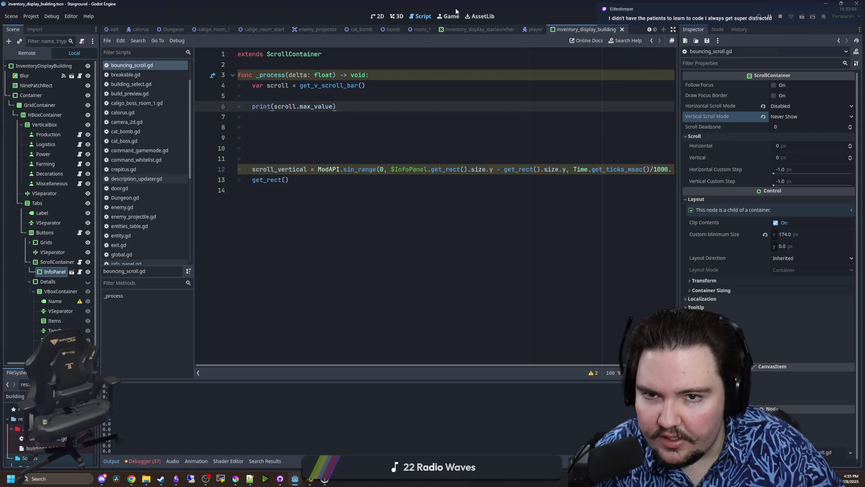
Walk the player to the launch platform, checking the inventory, and open its space map.
left_click(451, 16)
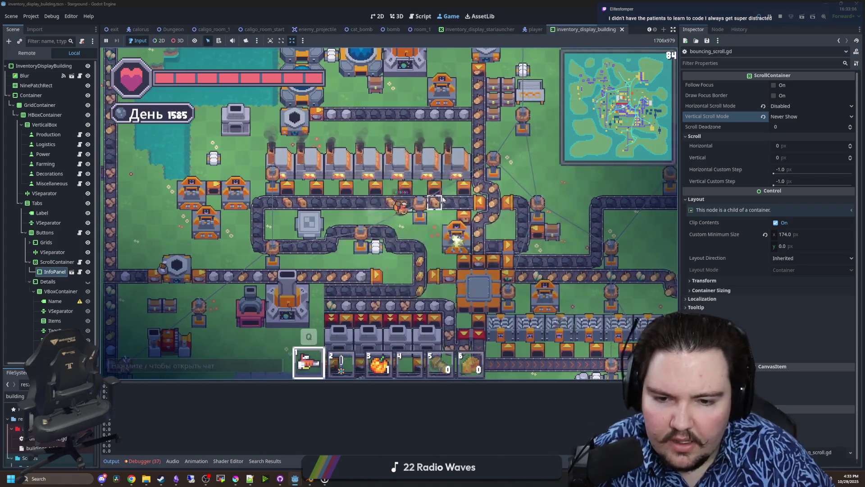
key("w")
key("e")
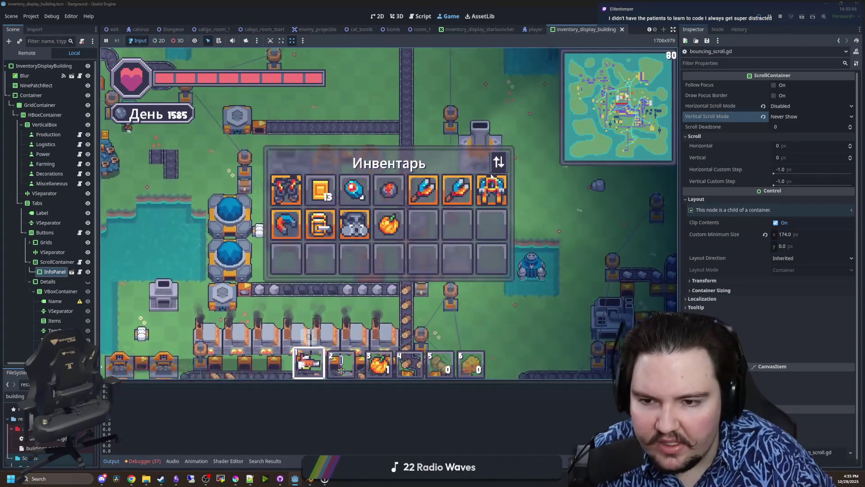
key("e")
key("d")
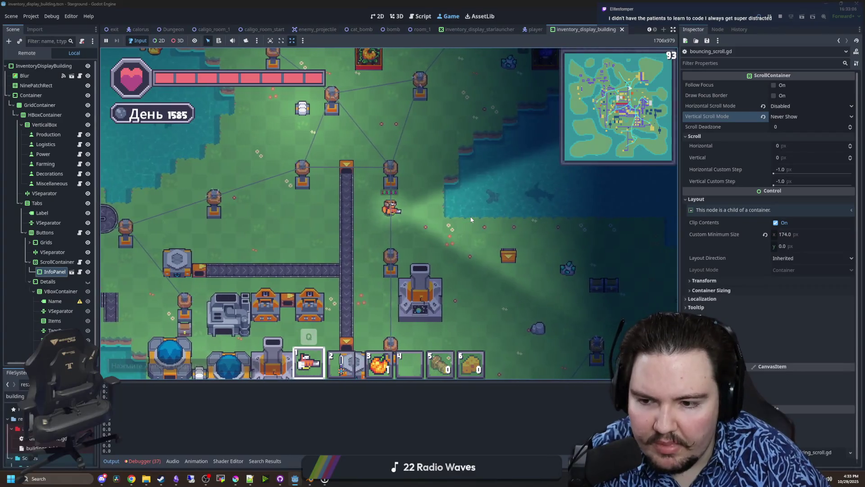
key("s")
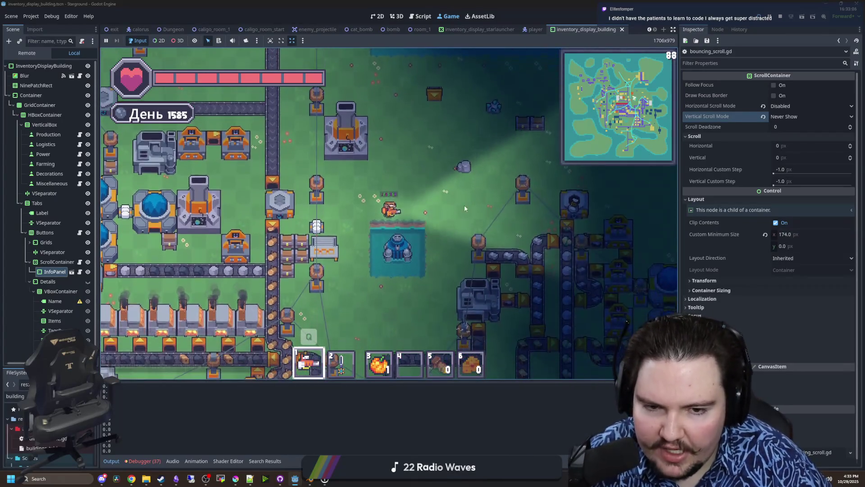
key("a")
key("e")
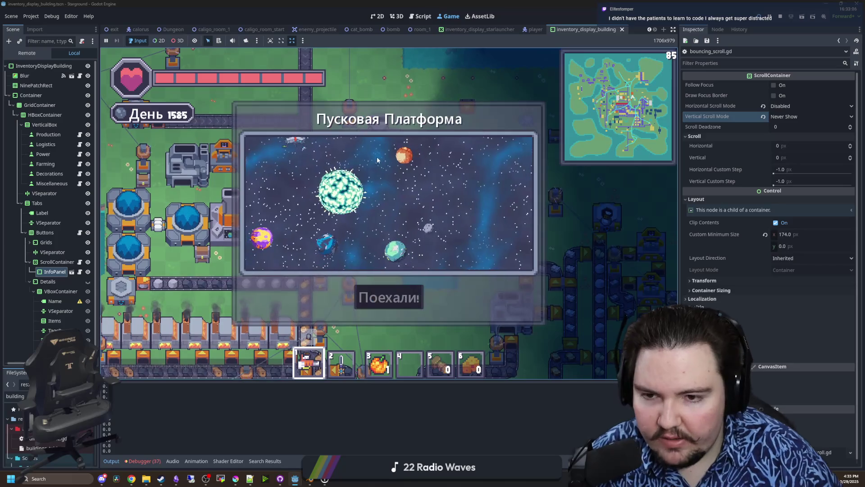
Explore the launch platform's planet map, then open a new Chrome window.
mouse_move(318, 244)
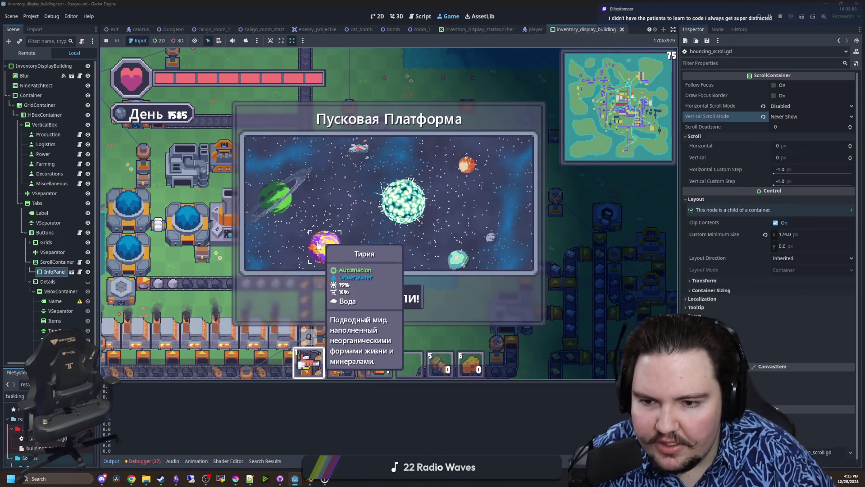
mouse_move(433, 231)
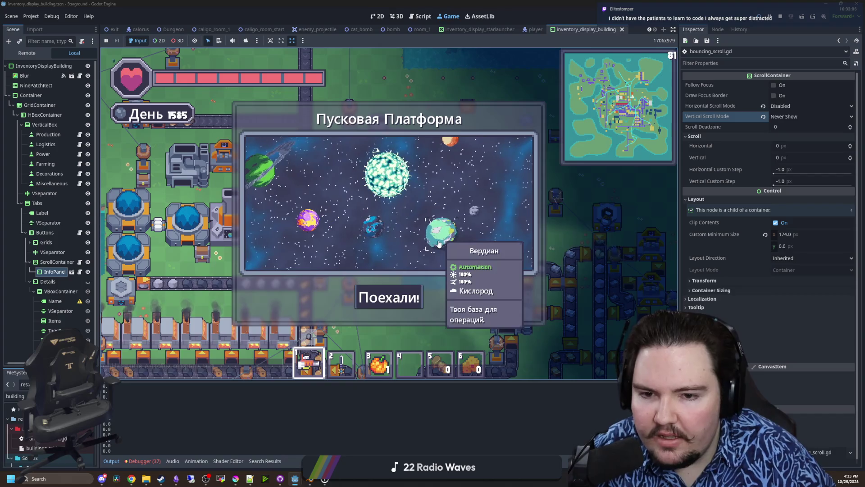
right_click(462, 224)
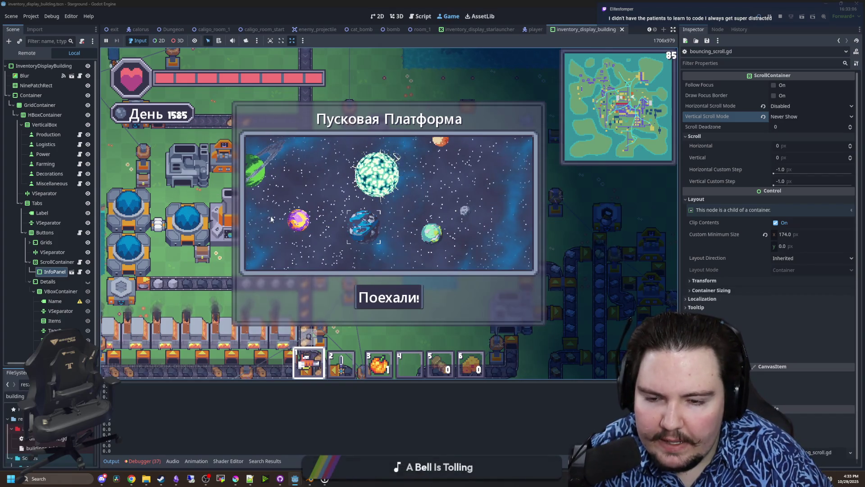
mouse_move(400, 232)
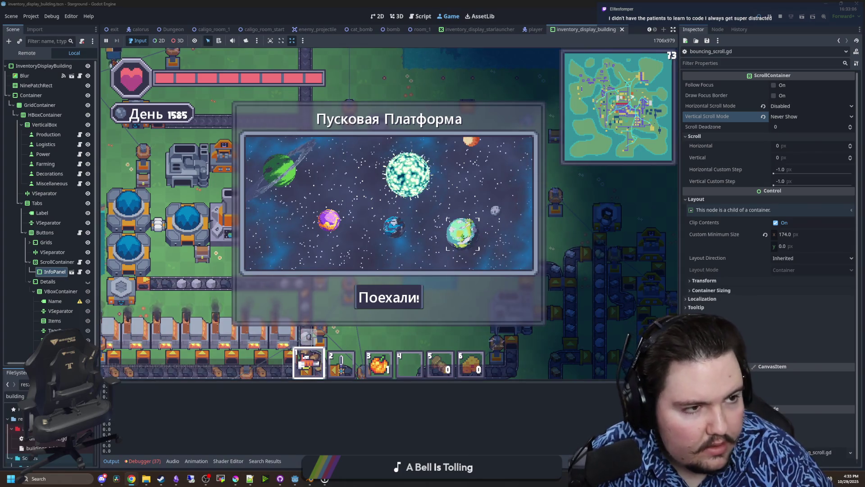
key("super+3")
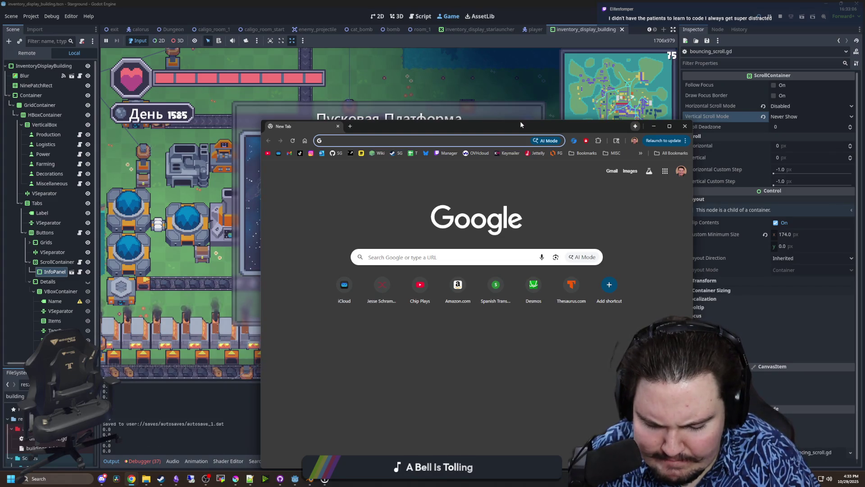
Google 'deepfold planet shader' to find Pixel Planet Generator by Deep-Fold, then maximize Chrome.
type("deepfold")
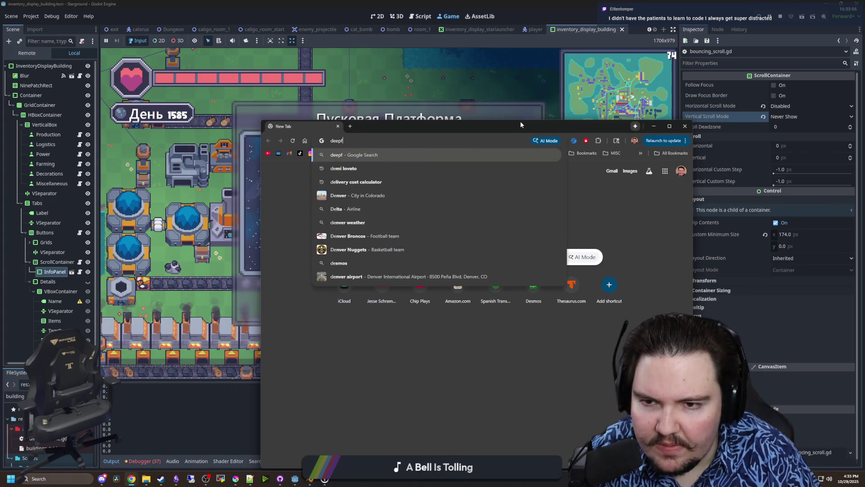
key("Return")
left_click(361, 173)
type("planet ")
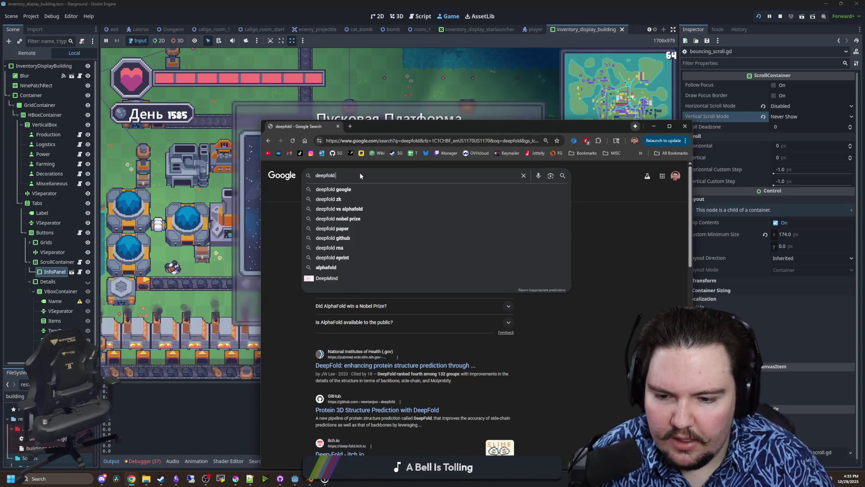
type("shader")
key("Return")
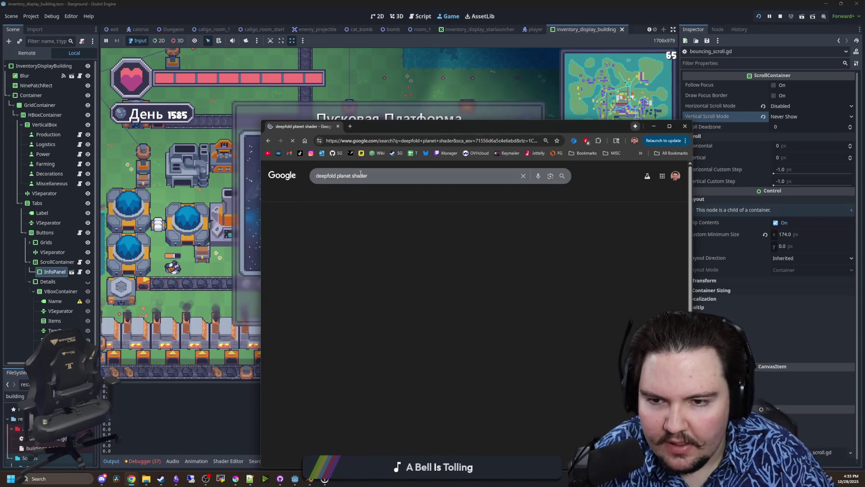
scroll(363, 252, "down", 3)
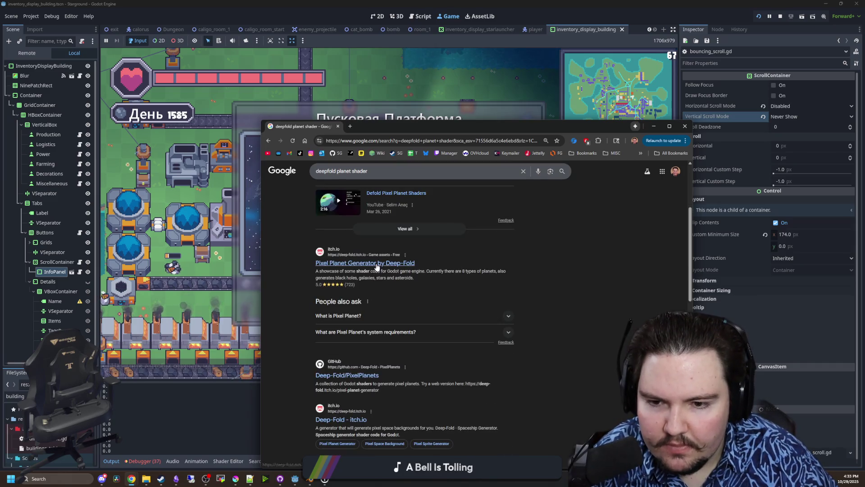
mouse_move(435, 126)
left_mouse_down()
mouse_move(423, 104)
mouse_move(423, 1)
left_mouse_up()
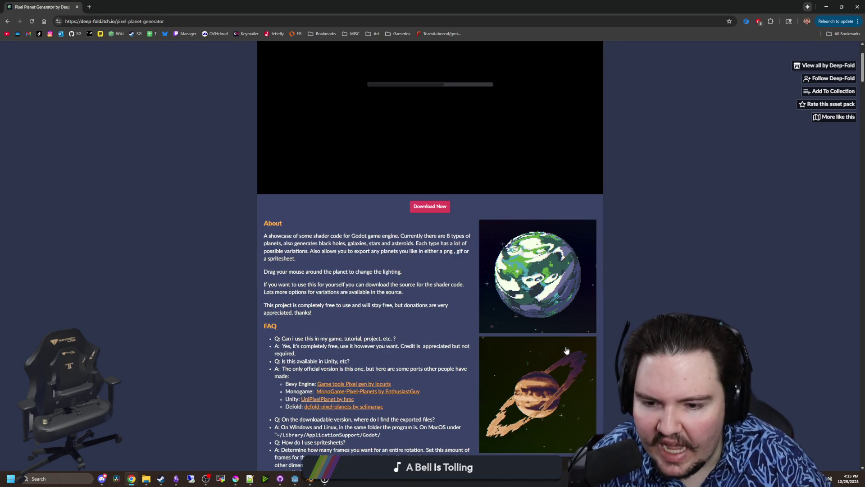
Preview the Terran Dry, Gas Giant 1, Lava World, Asteroid and Black Hole planet types.
scroll(566, 350, "down", 12)
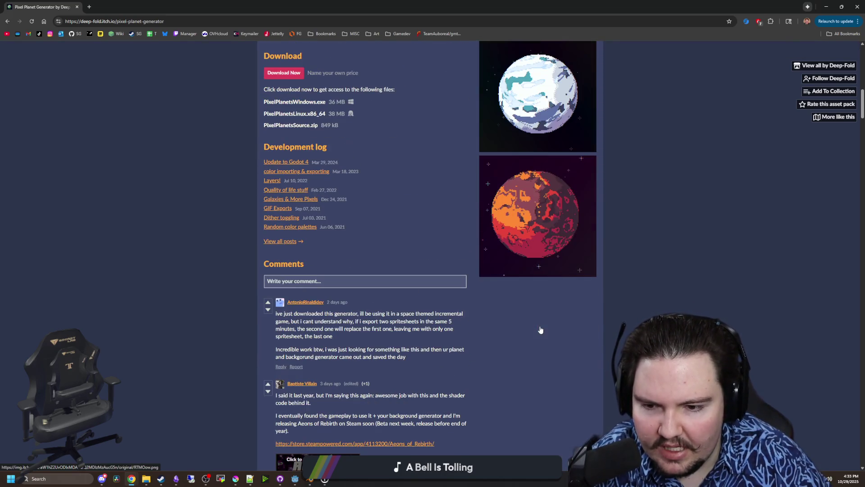
scroll(511, 250, "up", 15)
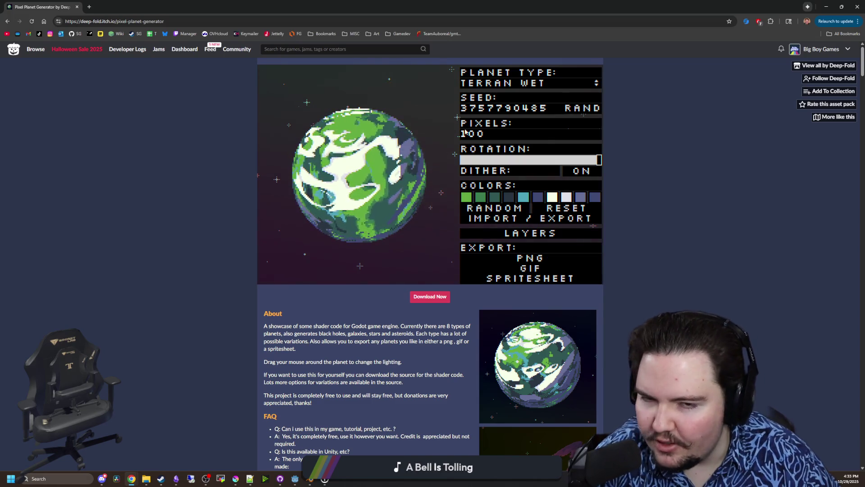
left_click(532, 83)
left_click(527, 110)
left_click(518, 149)
left_click(527, 83)
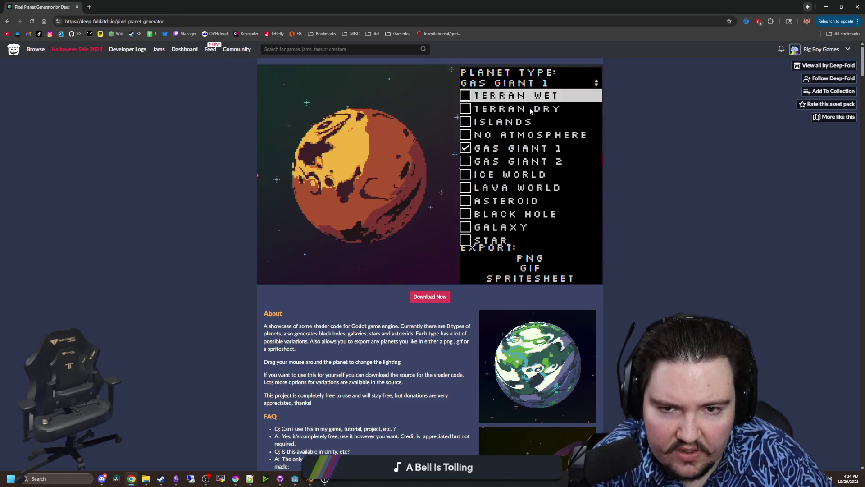
left_click(518, 188)
left_click(531, 78)
left_click(507, 201)
left_click(527, 83)
left_click(492, 214)
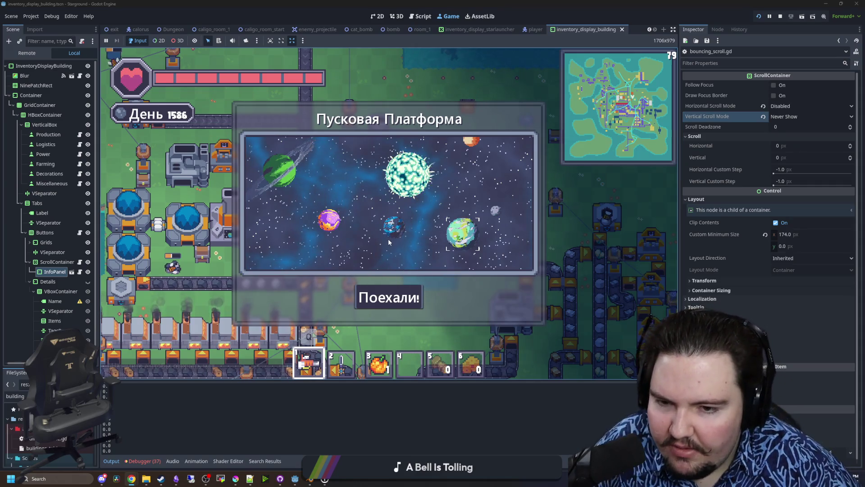
Close the launch platform panel and walk the character along the water's edge.
key("Escape")
key("w")
key("d")
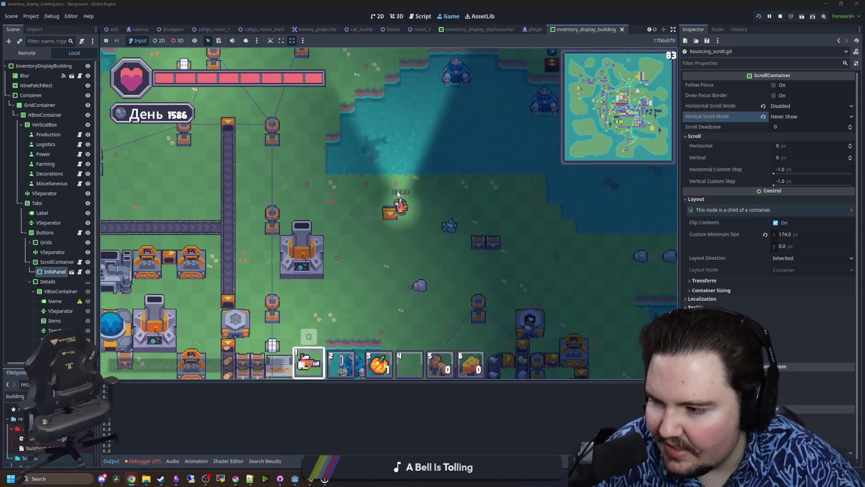
key("s")
key("d")
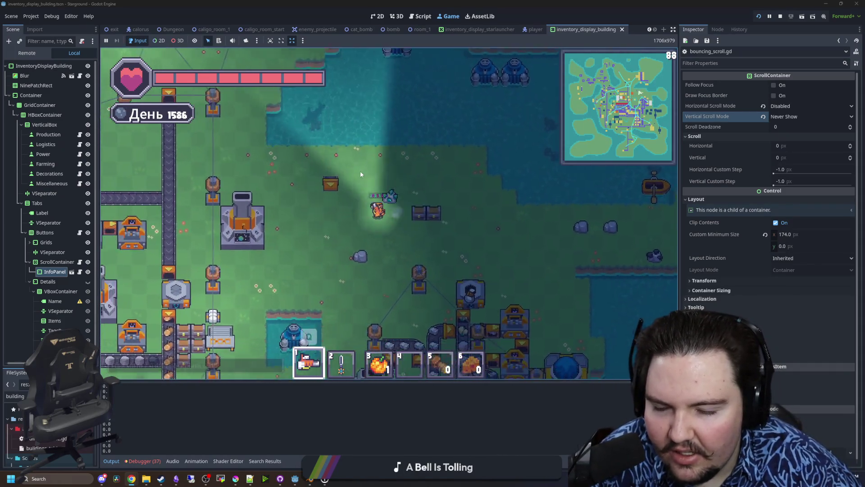
key("w")
key("a")
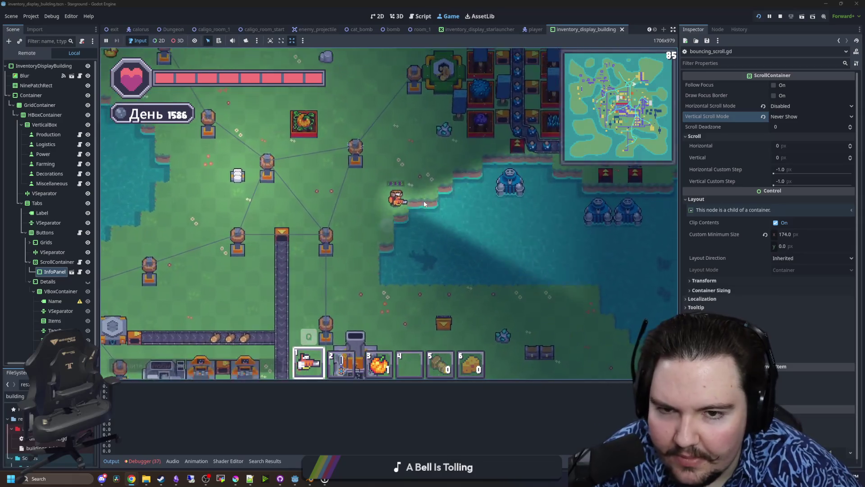
key("s")
key("d")
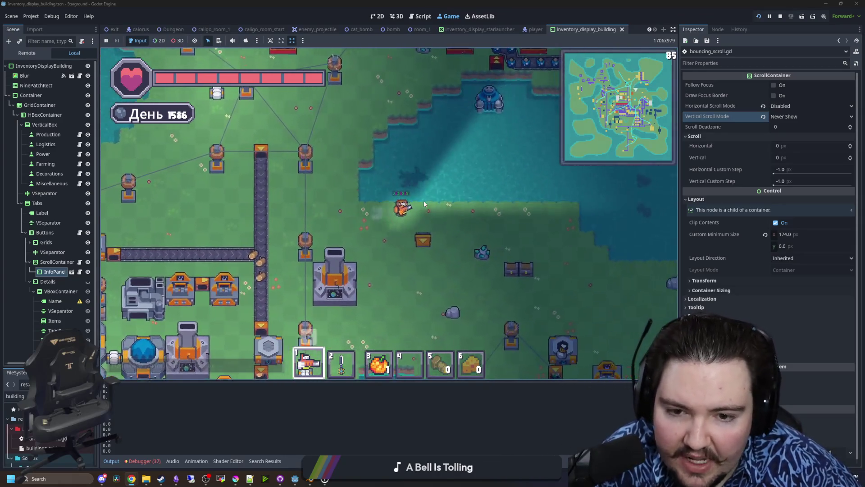
key("d")
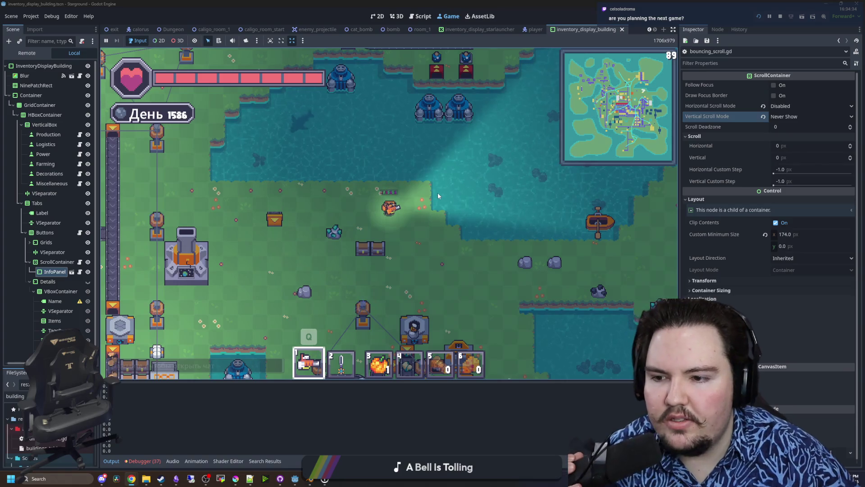
Walk the character far up-left onto the grass, then back down and right.
key("w")
key("a")
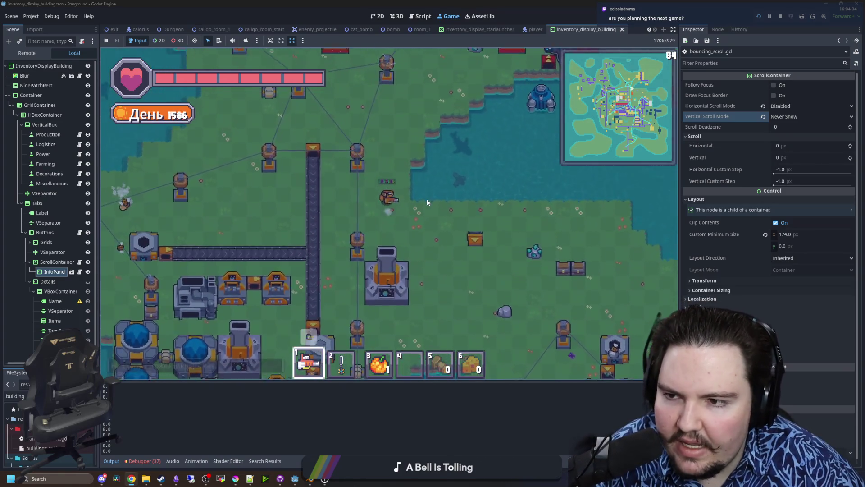
key("w")
key("a")
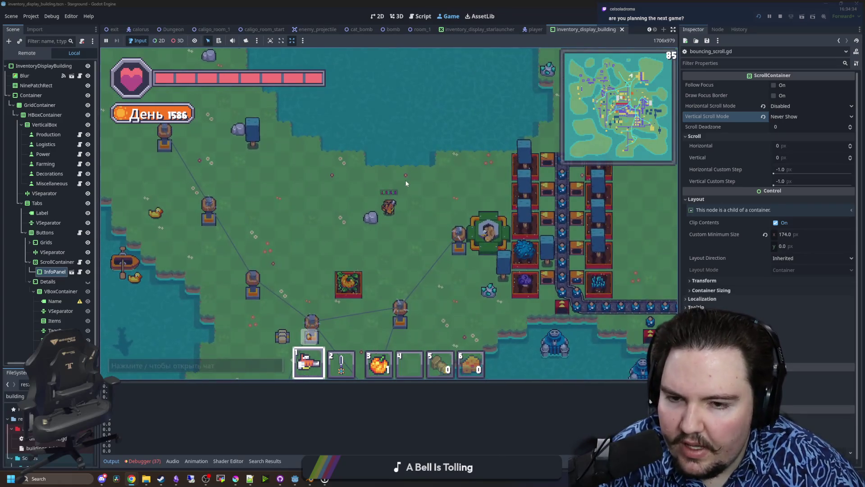
key("s")
key("d")
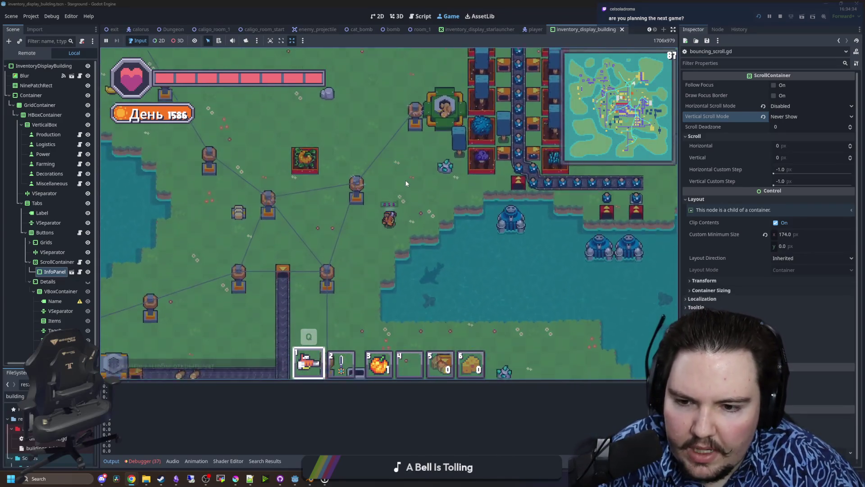
key("s")
key("d")
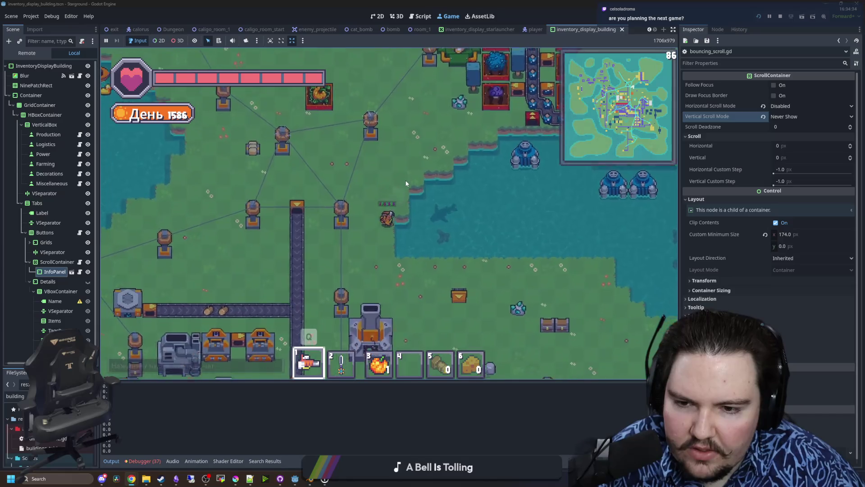
key("d")
key("s")
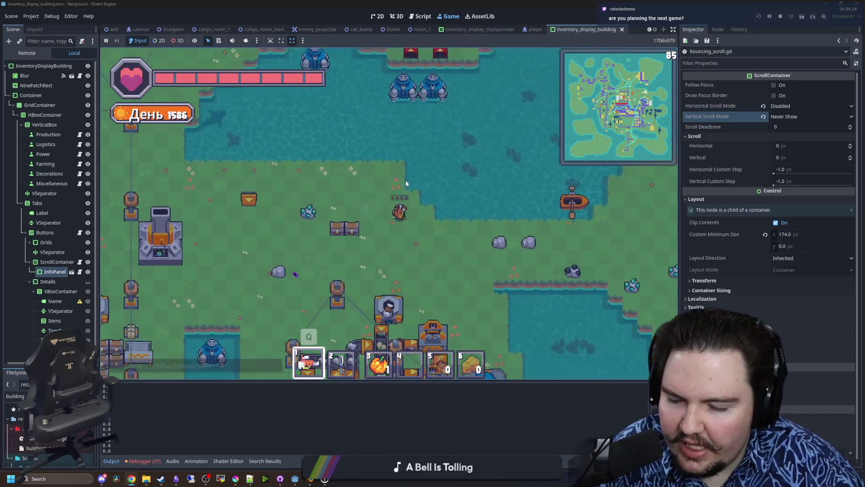
Walk up-left then down-left, and open the build menu on Космический Лифт's requirements.
key("w")
key("a")
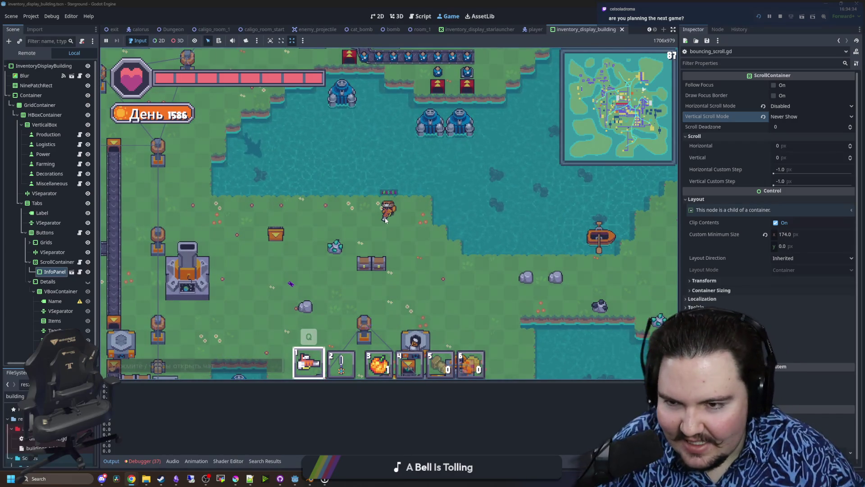
key("a")
key("s")
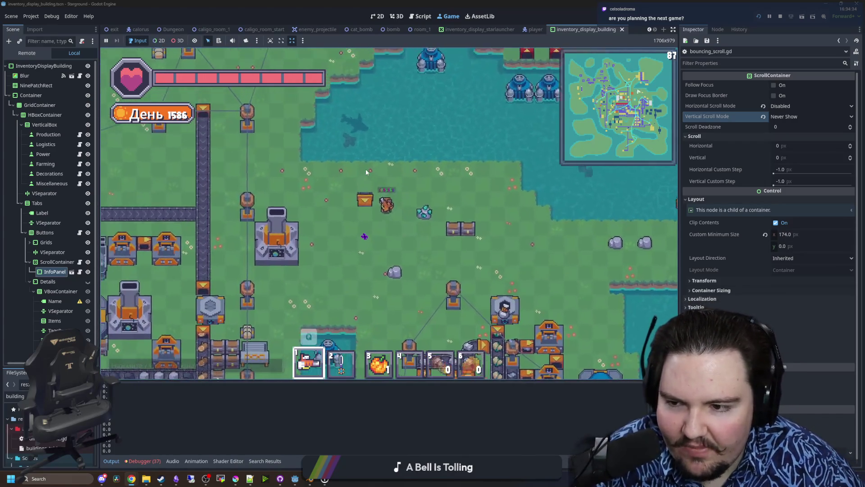
key("b")
mouse_move(413, 243)
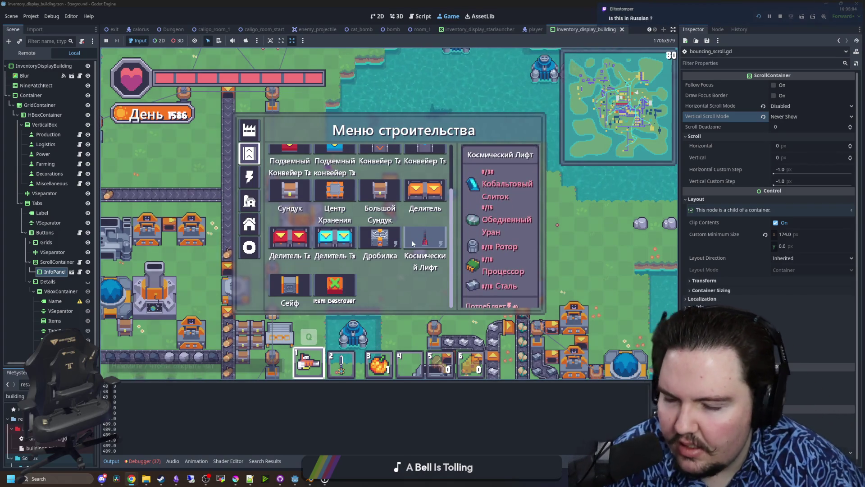
key("w")
key("a")
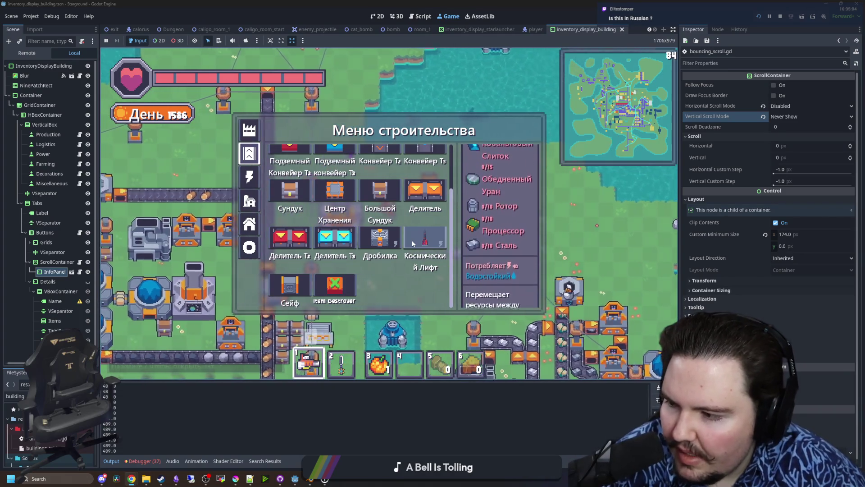
key("s")
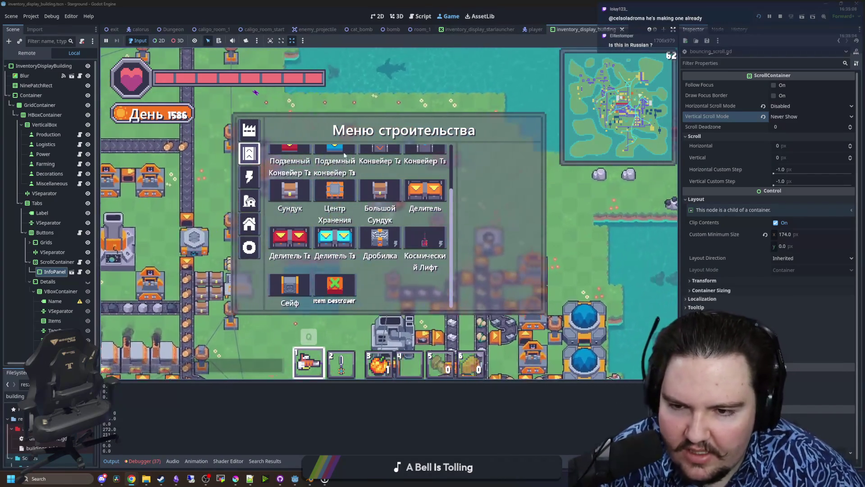
key("w")
key("a")
key("Escape")
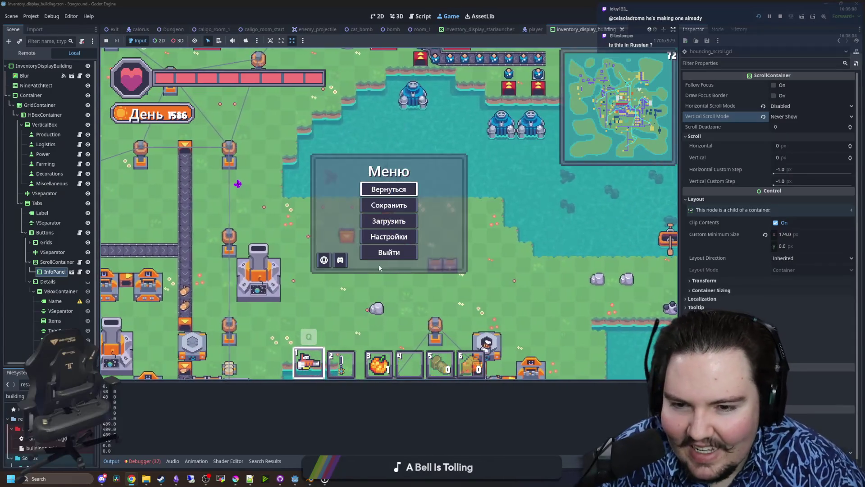
left_click(324, 259)
left_click(457, 197)
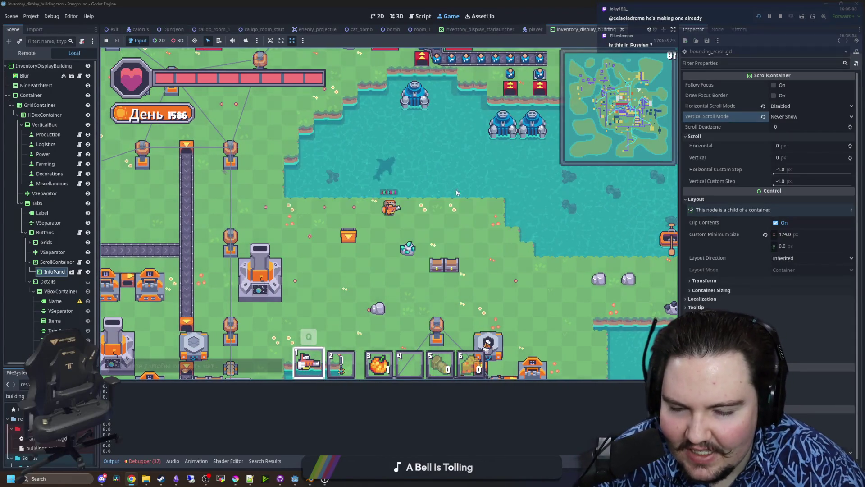
key("b")
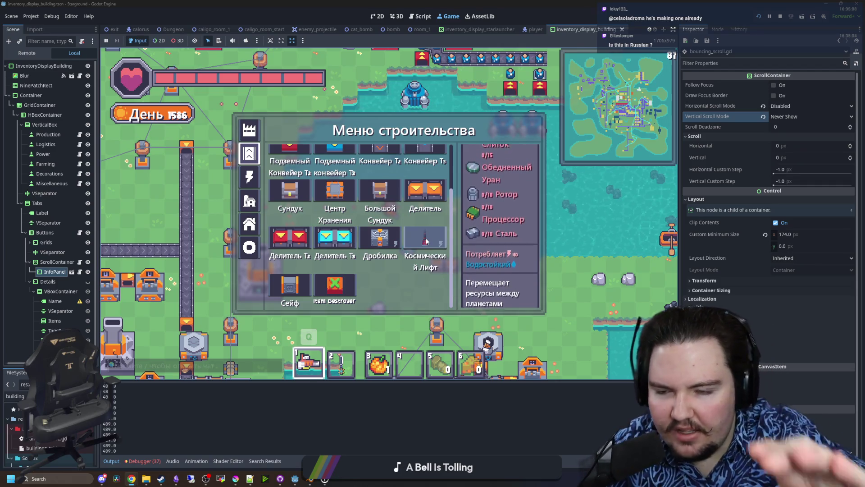
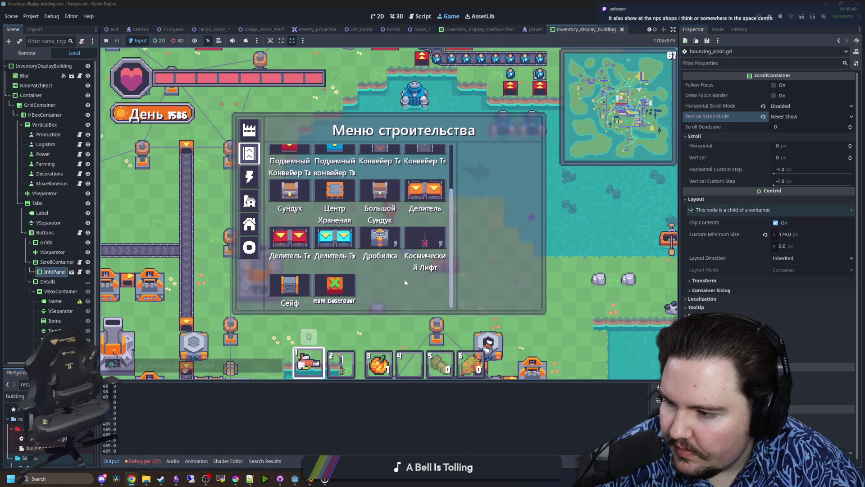
Close the building and inventory panels and walk south-west into the factory.
key("Tab")
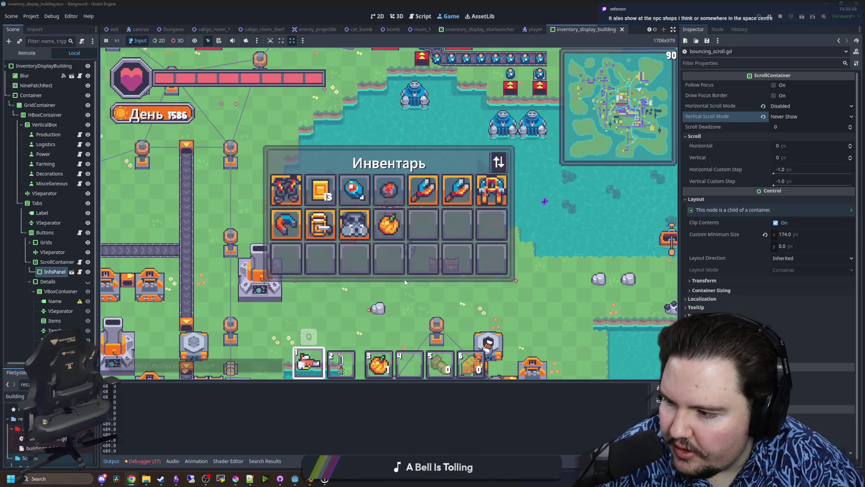
key("Escape")
key("s")
key("a")
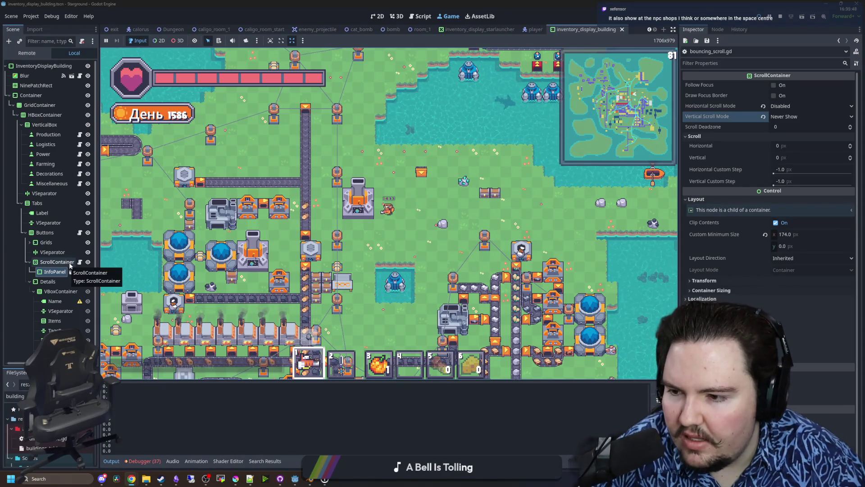
Use the launch platform to reach the space station, then approach the trade terminal.
key("e")
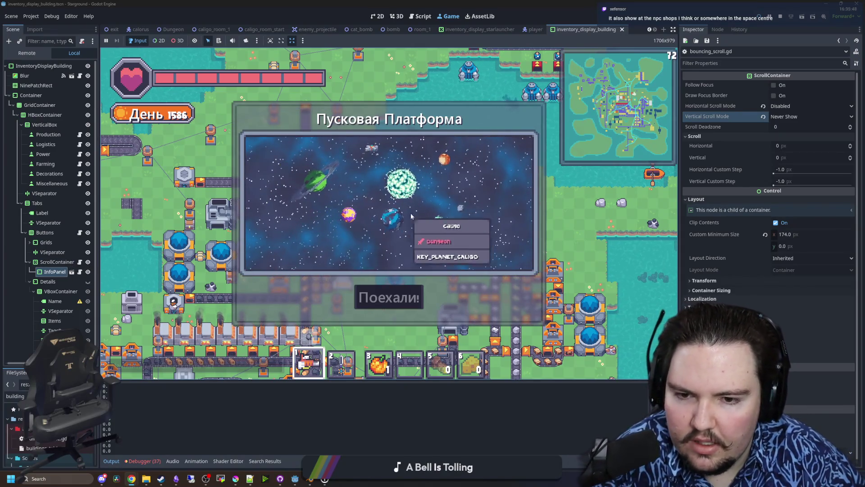
mouse_move(339, 198)
key("Escape")
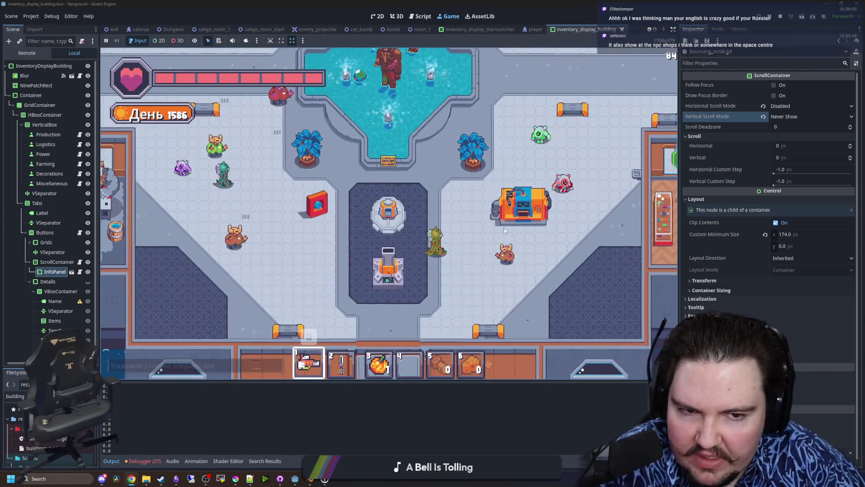
left_click(503, 228)
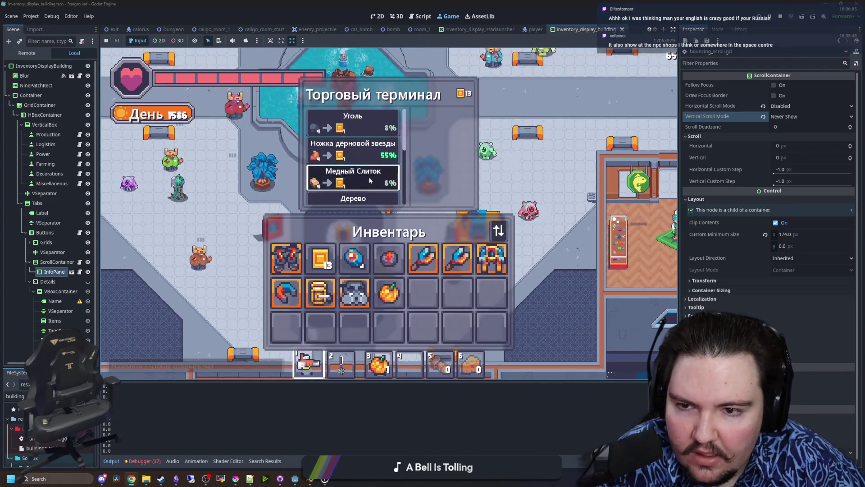
Inspect the trade items Ножка дёрновой звезды and Медный Слиток, then look over the research panel.
left_click(369, 180)
left_click(371, 147)
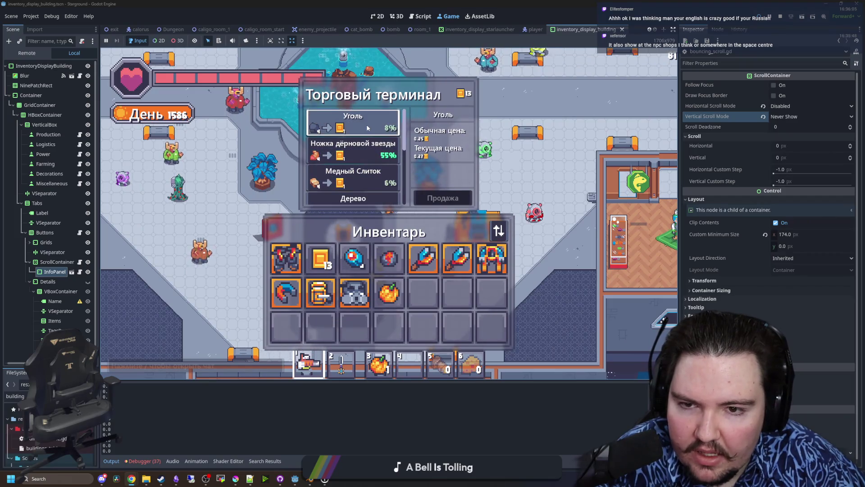
left_click(371, 168)
key("r")
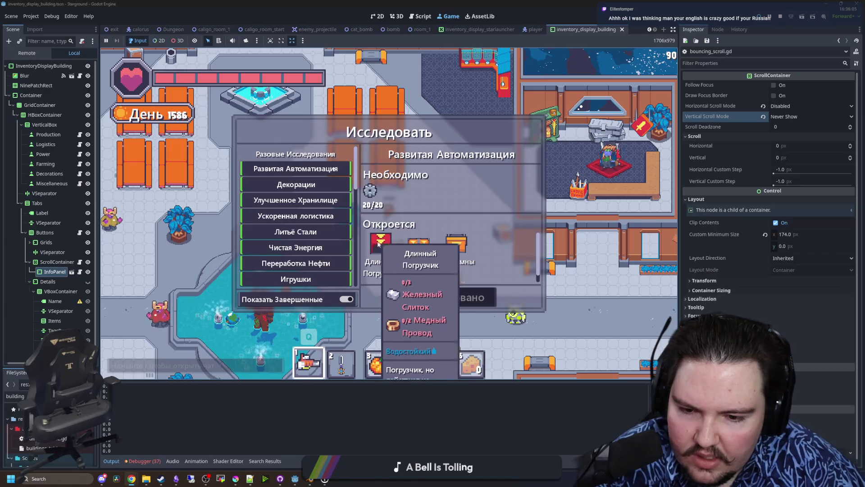
mouse_move(466, 238)
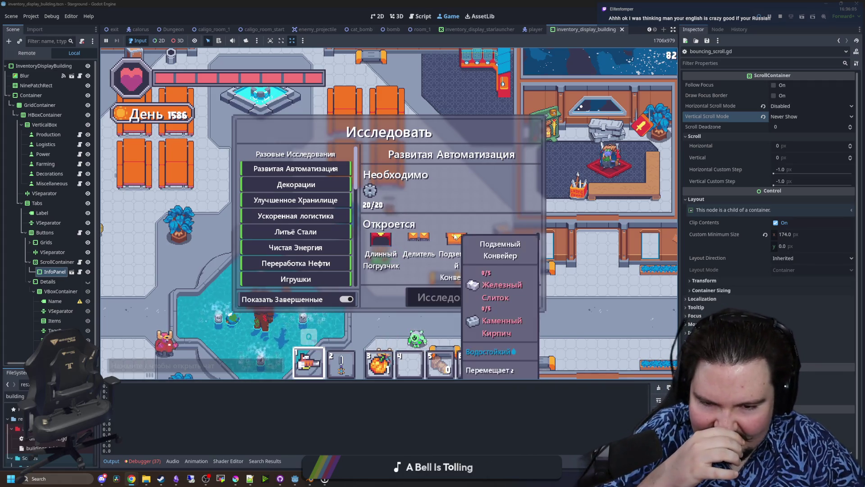
mouse_move(371, 235)
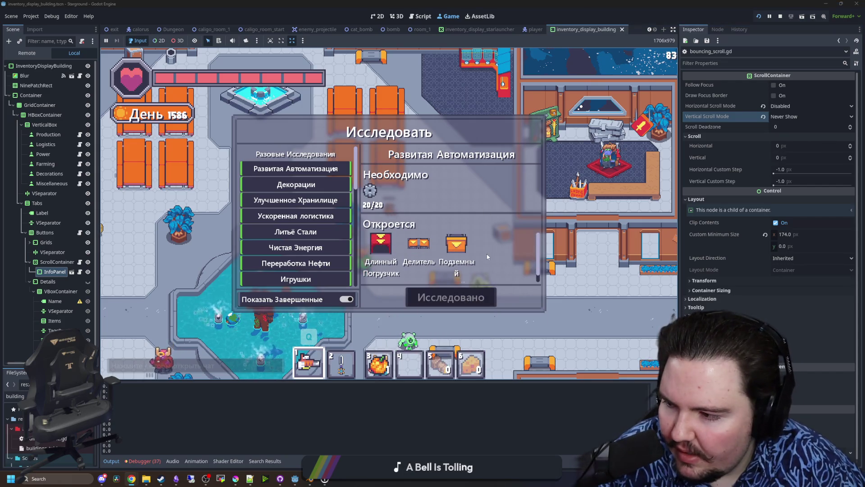
key("Escape")
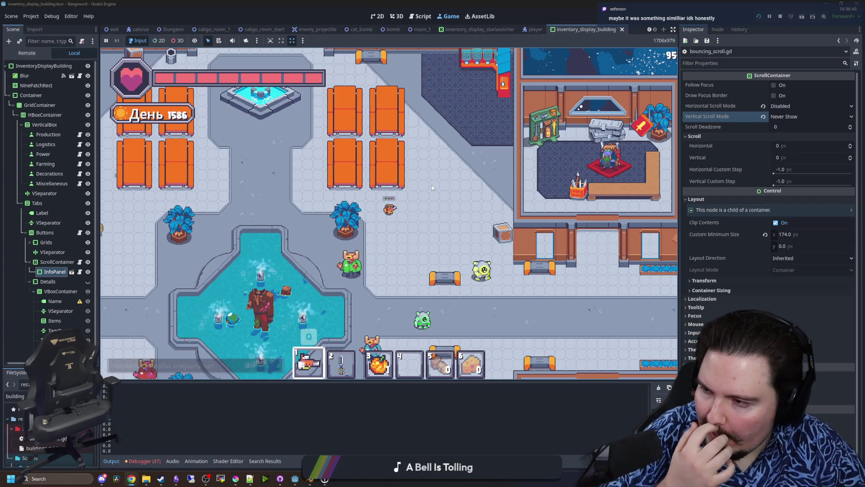
Select the first hotbar slot and walk across the station toward the shop.
key("a")
key("s")
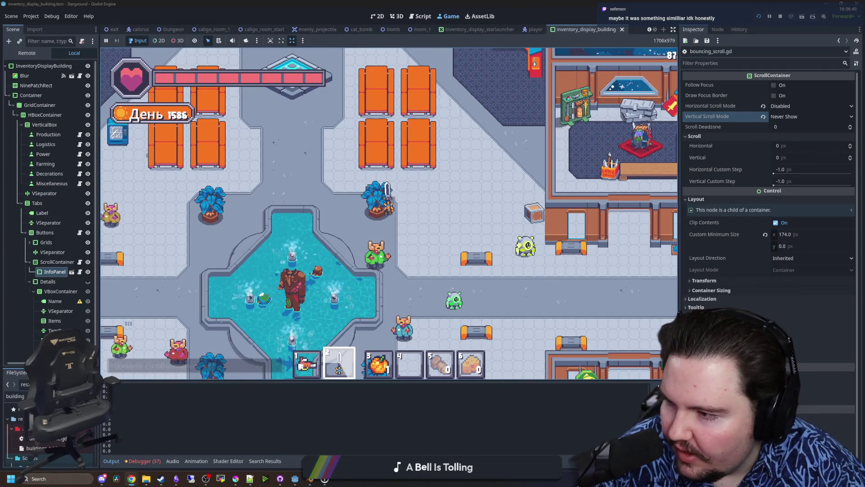
key("s")
key("a")
key("1")
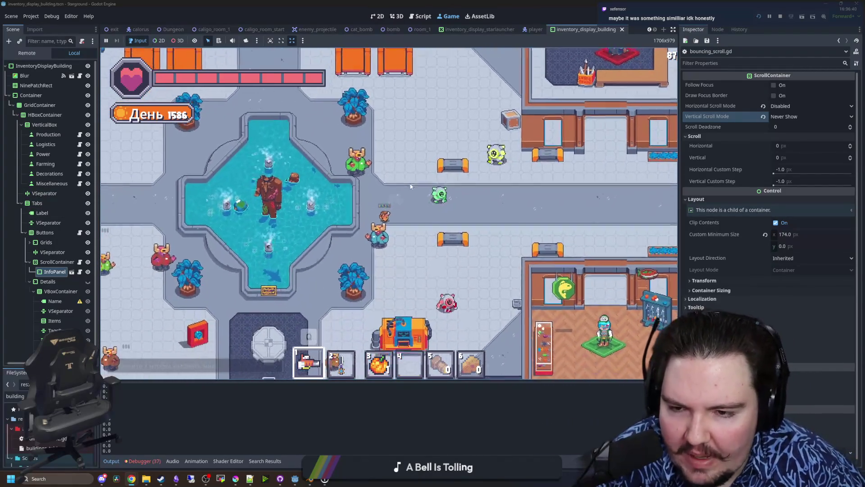
key("a")
key("s")
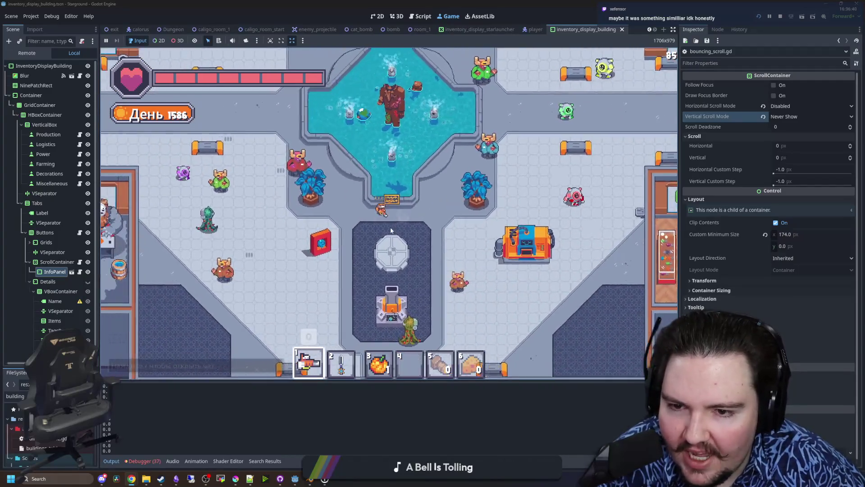
key("w")
key("a")
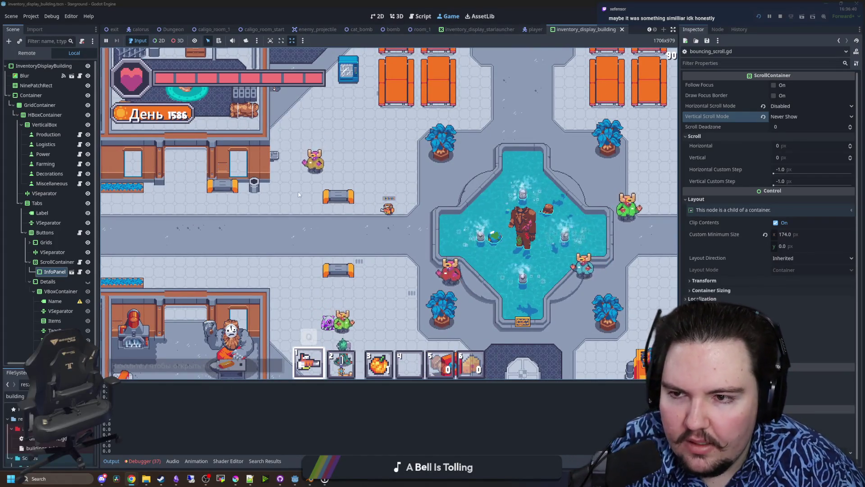
Walk into the workshop room and view the inventory stack size 3 upgrade in the shop.
key("a")
key("s")
key("a")
key("s")
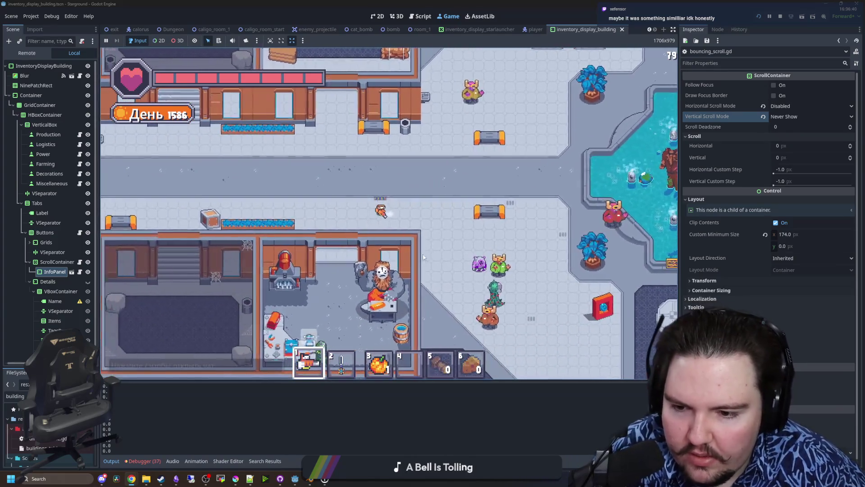
key("e")
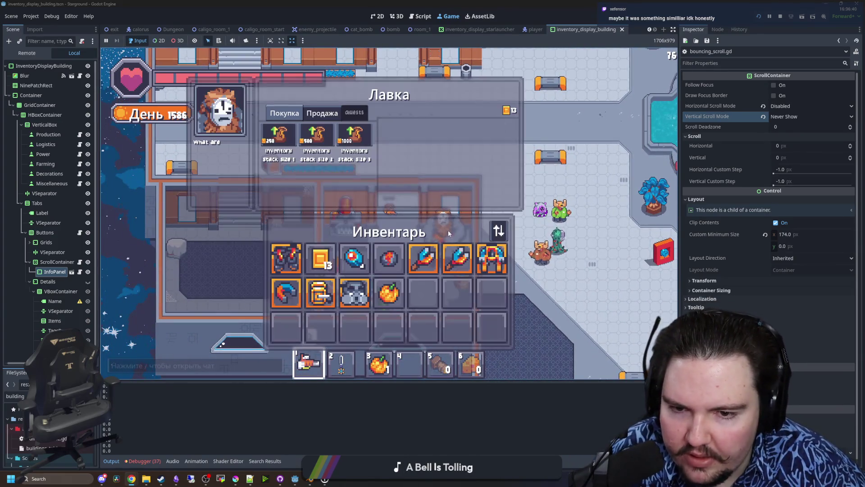
left_click(345, 138)
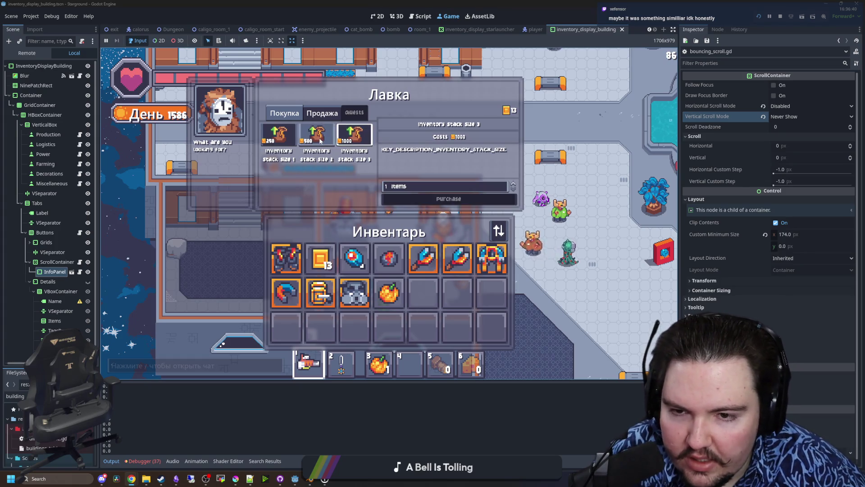
key("Escape")
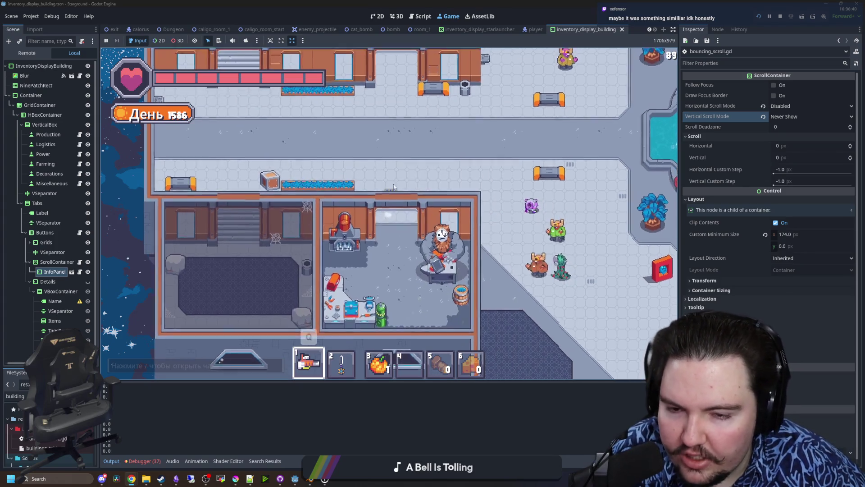
Switch the game language to English from the pause menu and check the shop window.
key("Escape")
left_click(330, 237)
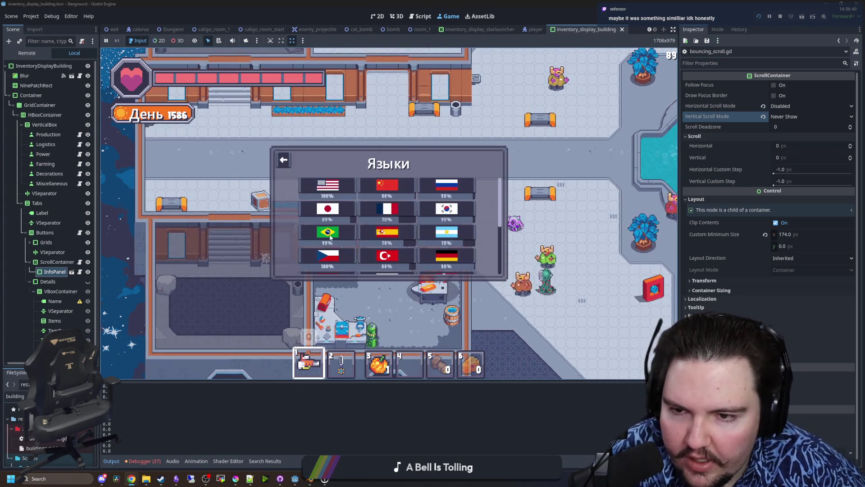
left_click(333, 189)
key("Escape")
key("e")
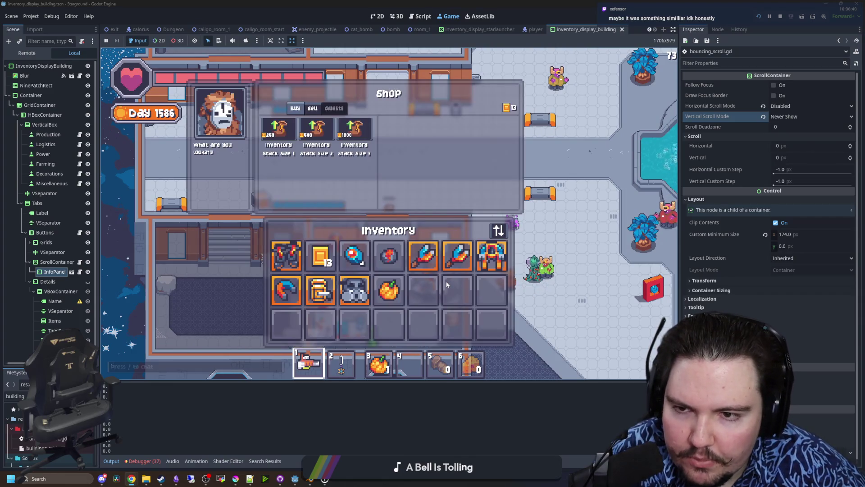
key("Escape")
Walk right across the station and down past the fountain.
key("d")
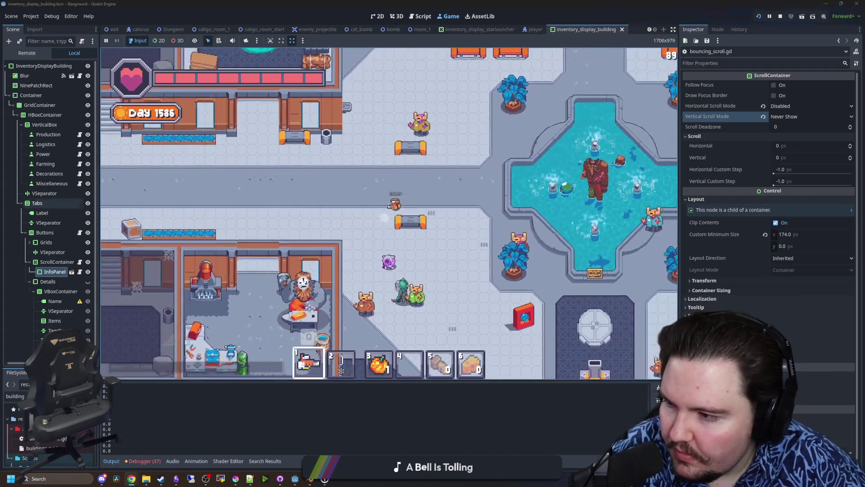
key("d")
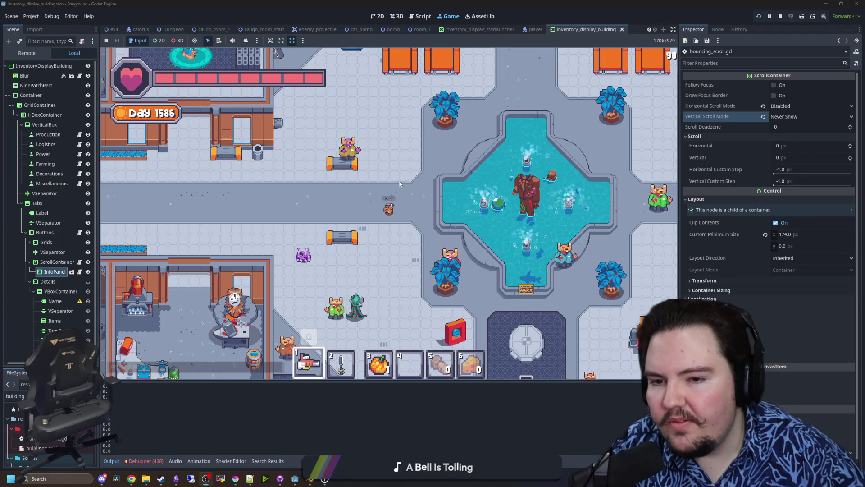
key("w")
key("d")
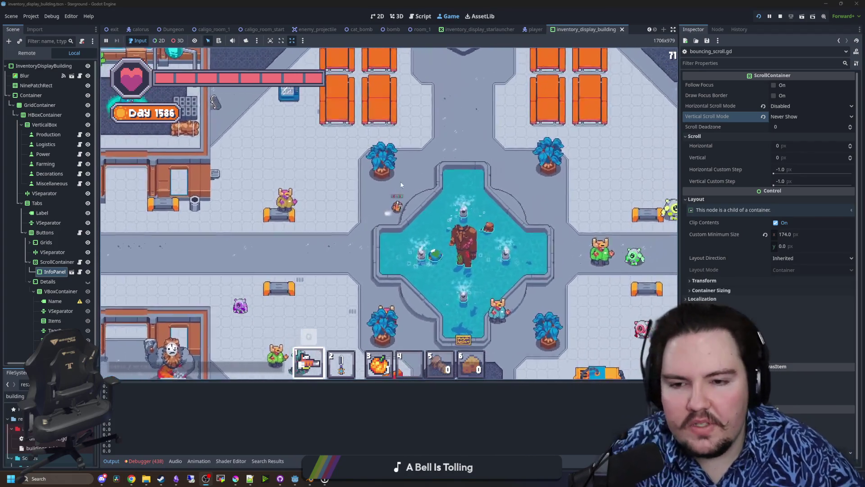
key("d")
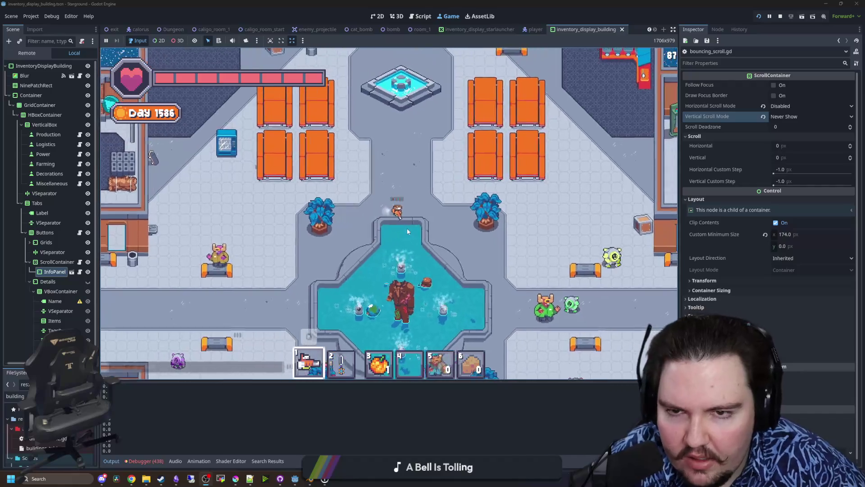
key("s")
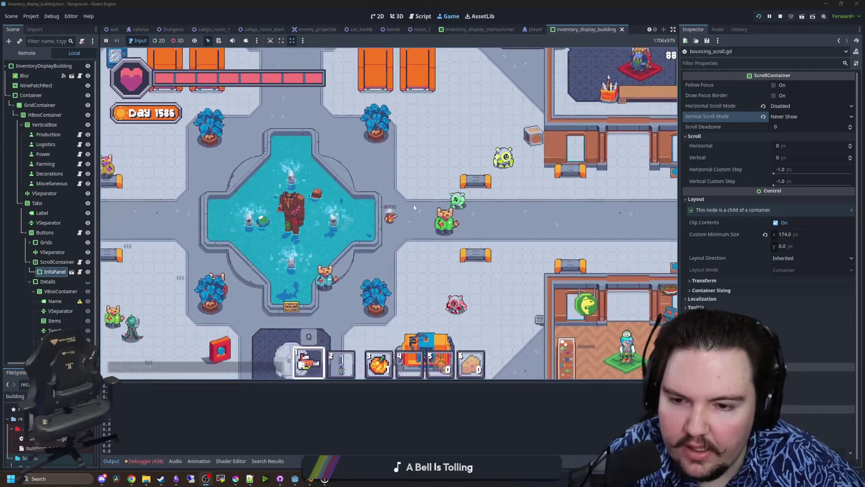
key("s")
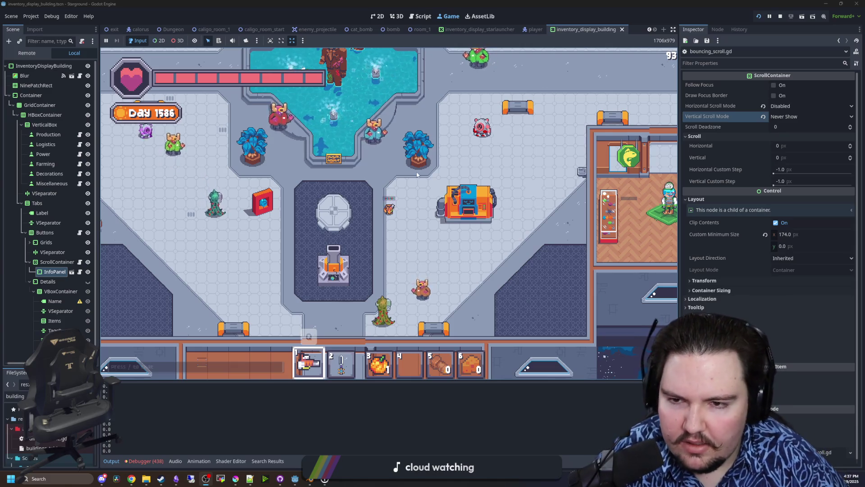
Maximize the fishing_region editor window, run the Lured In project, and start from its title menu.
mouse_move(303, 481)
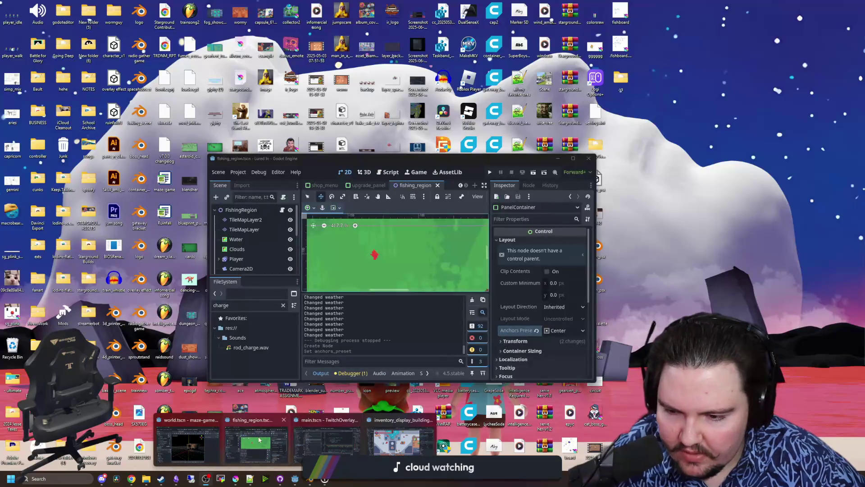
left_click(256, 442)
double_click(431, 161)
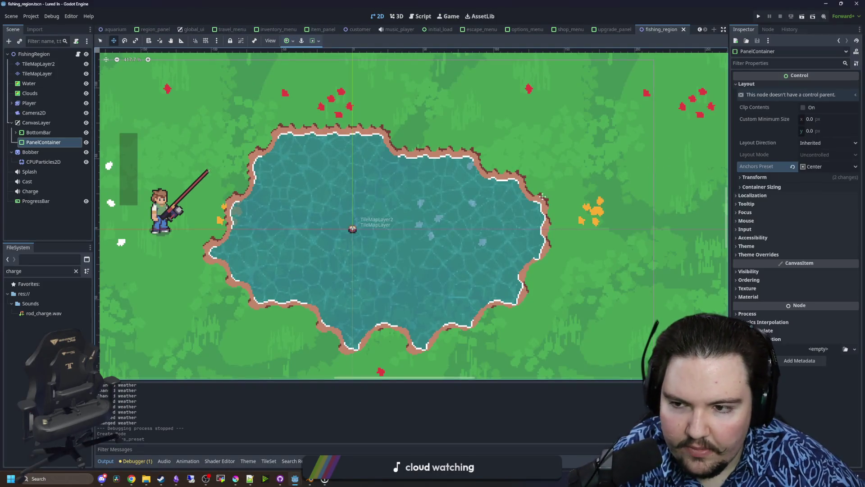
left_click(759, 17)
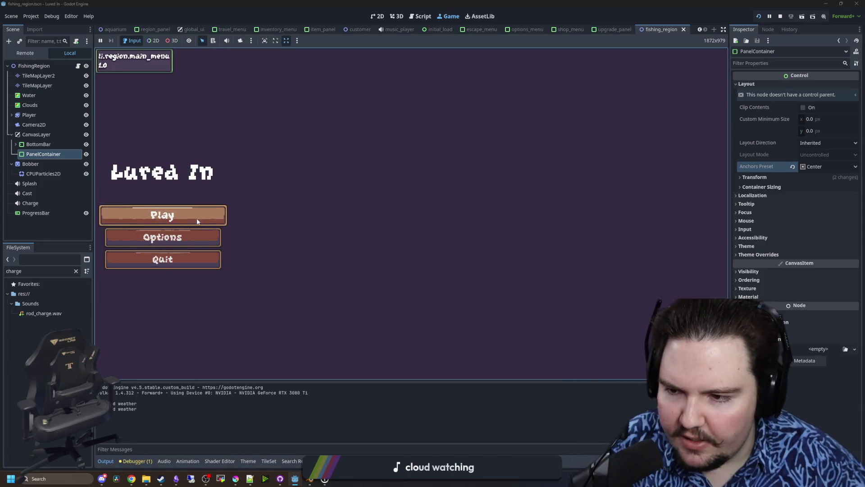
left_click(197, 221)
Glance at the options dialog, then buy two more levels of Advertising in the shop.
key("Escape")
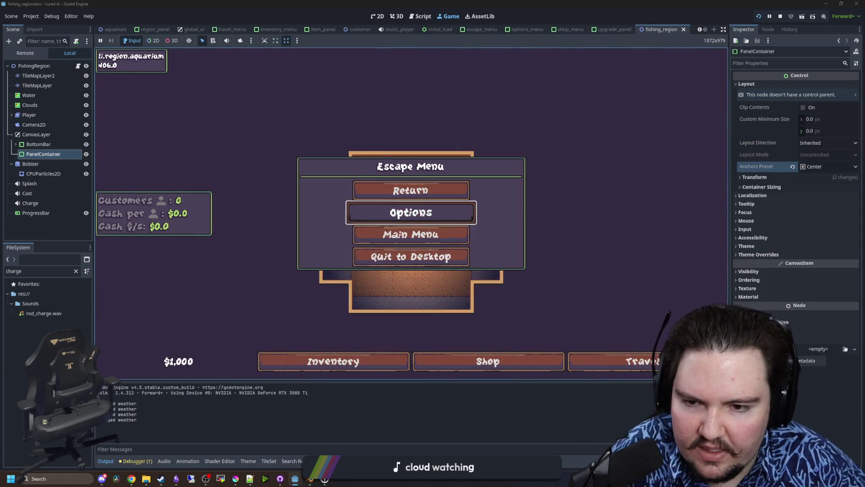
left_click(410, 213)
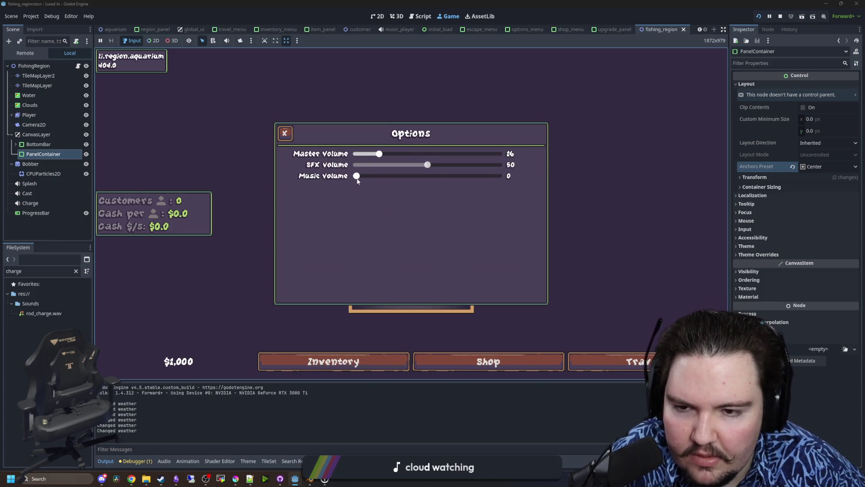
key("Escape")
left_click(488, 361)
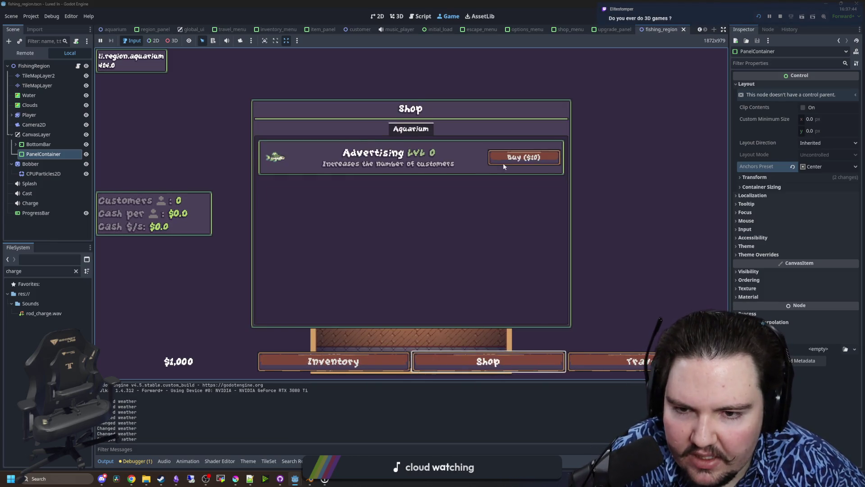
left_click(525, 153)
left_click(525, 153)
key("Escape")
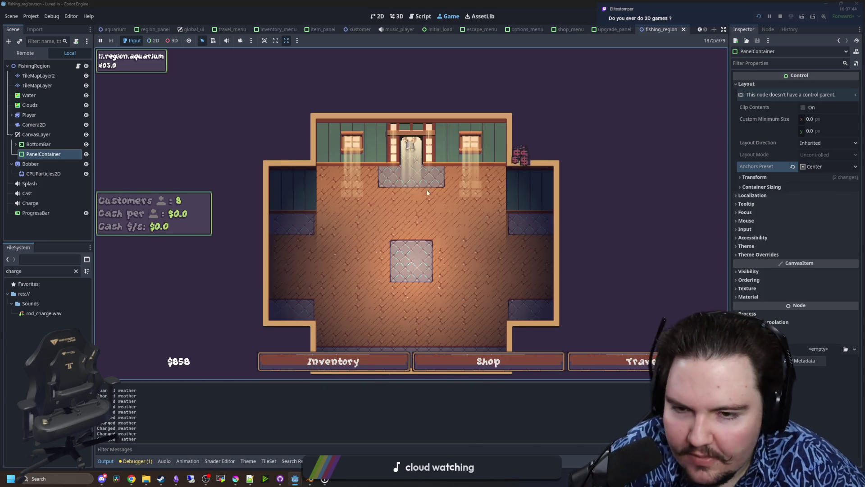
Reopen and close the shop, then bring up the Travel destinations list.
scroll(406, 165, "up", 2)
scroll(397, 194, "down", 4)
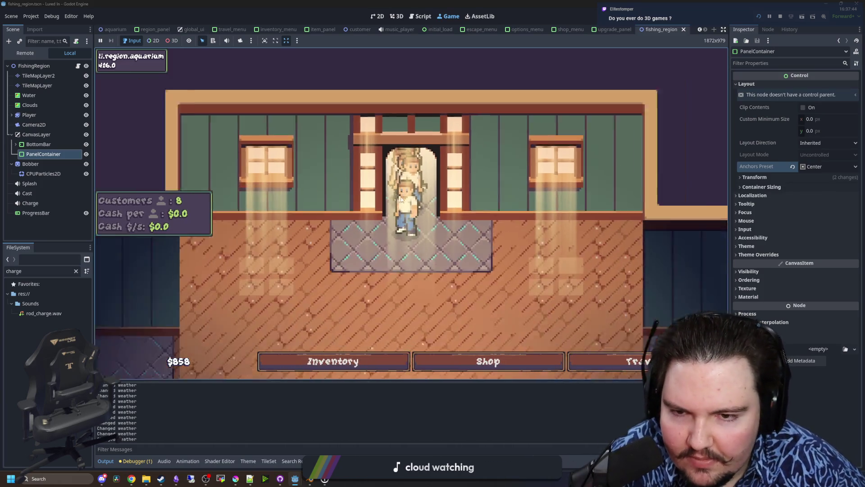
scroll(497, 188, "up", 2)
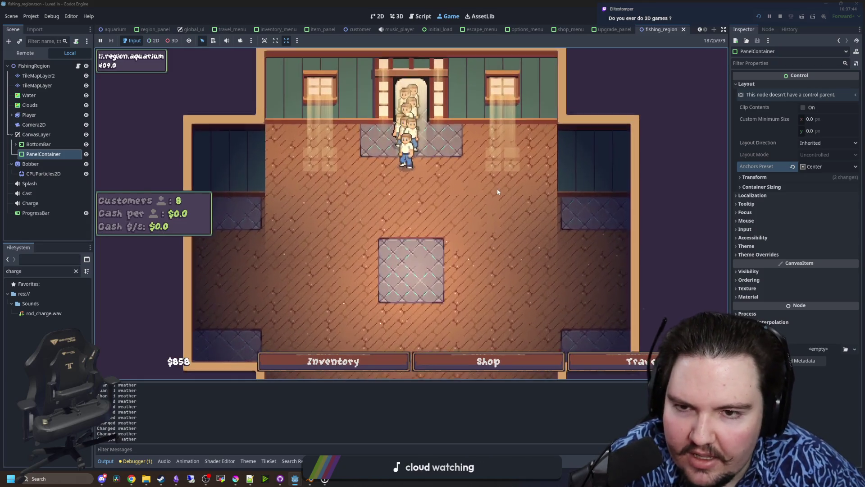
scroll(374, 229, "down", 3)
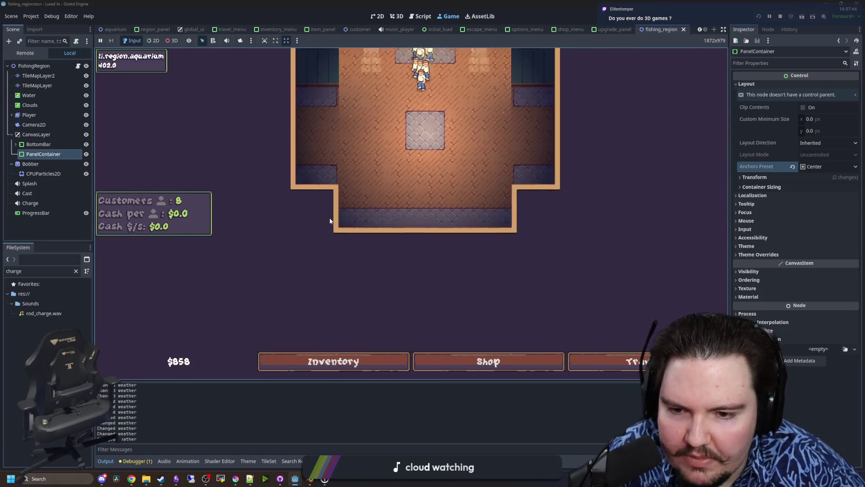
scroll(281, 238, "up", 2)
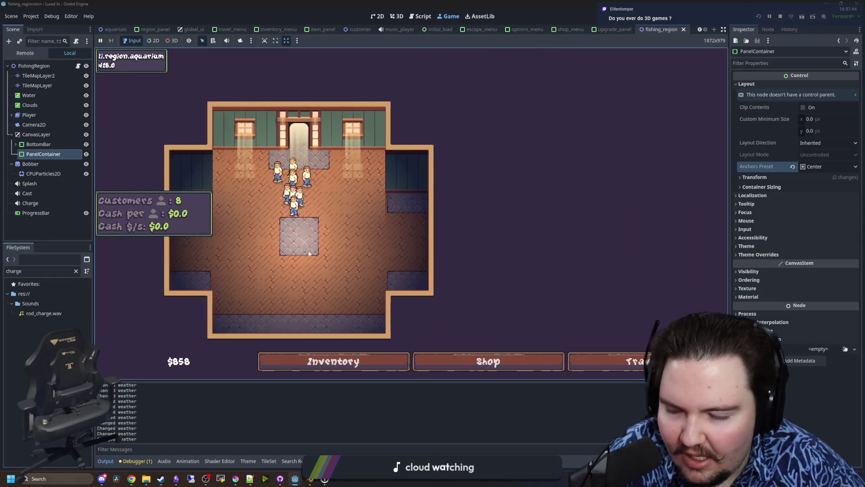
scroll(280, 238, "down", 2)
scroll(281, 237, "up", 3)
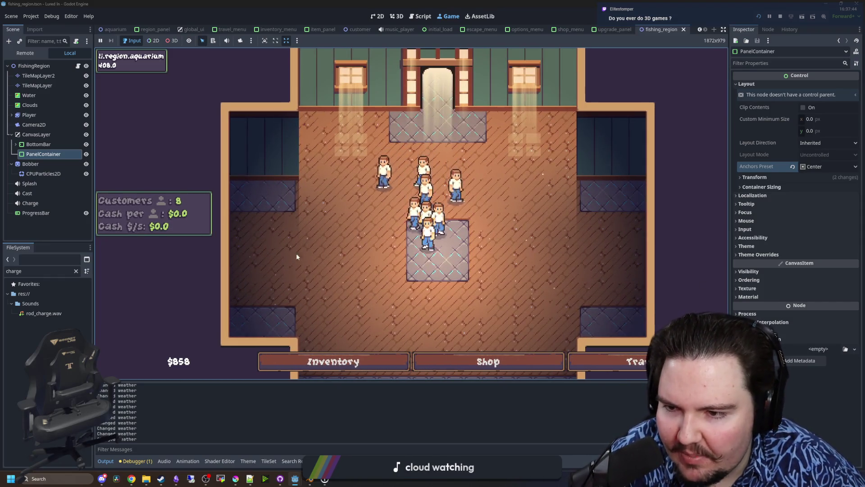
scroll(276, 253, "down", 2)
left_click(469, 361)
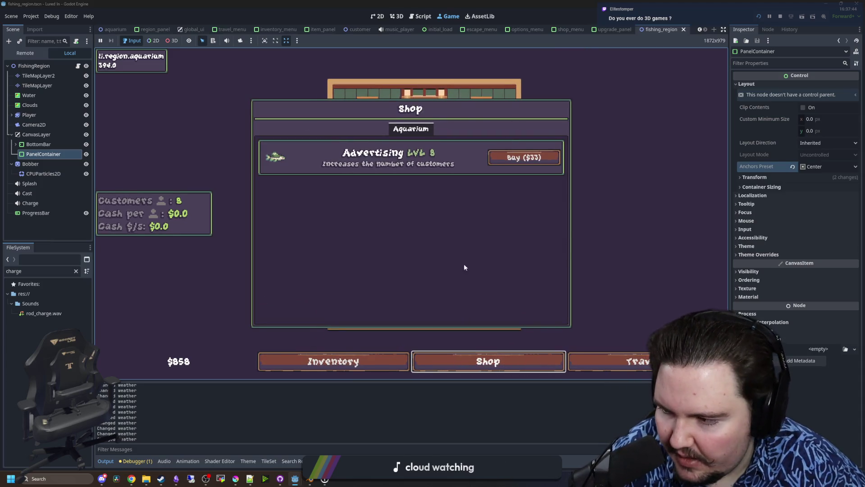
left_click(650, 65)
left_click(616, 357)
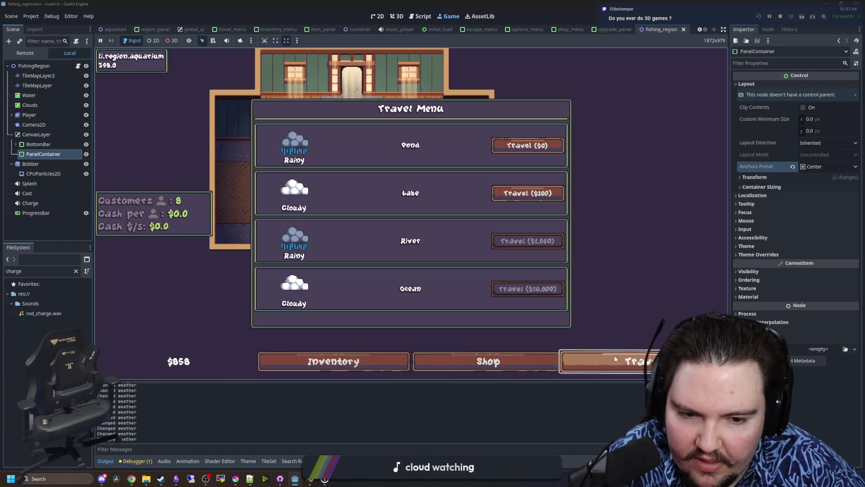
Travel to the Pond for $0, cast the line three times, and return to the aquarium.
left_click(528, 145)
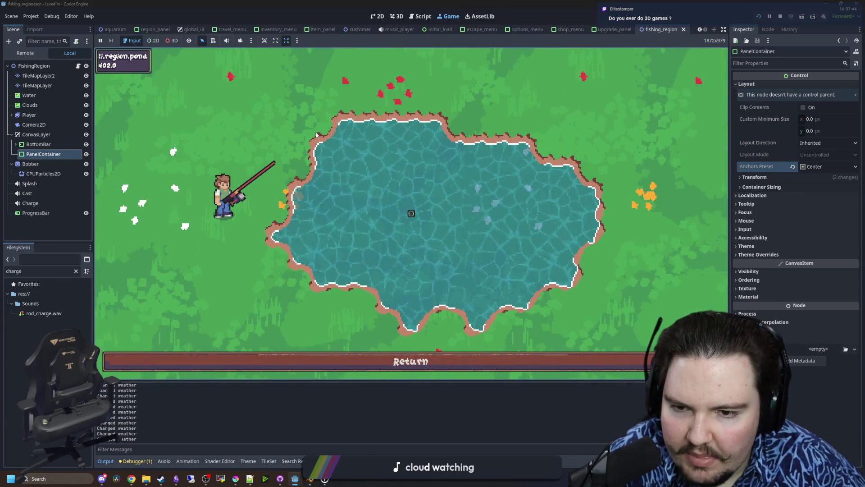
left_click_drag(299, 131, 313, 171)
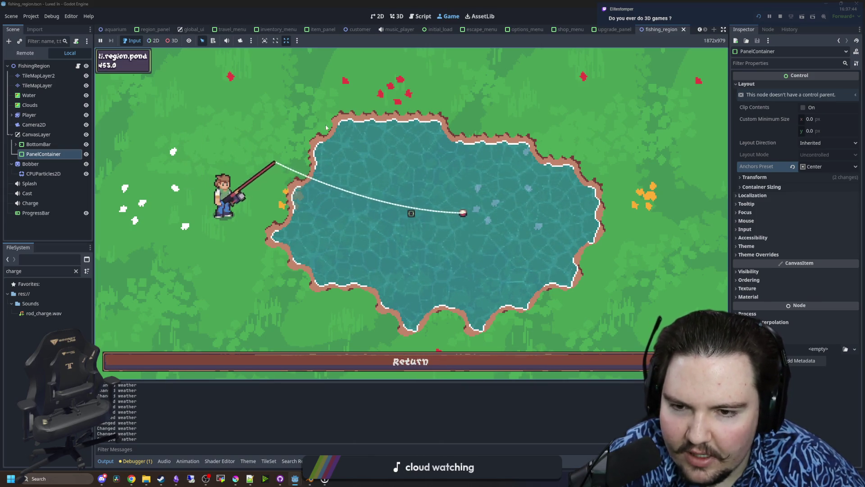
left_click_drag(293, 119, 291, 123)
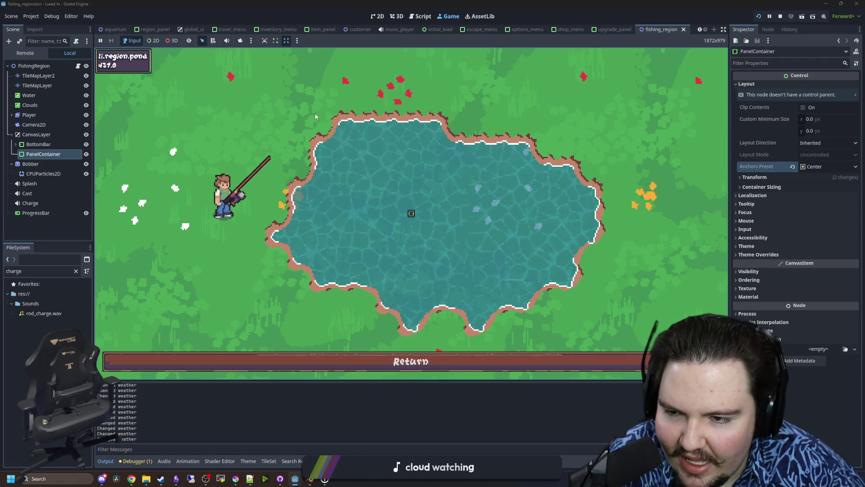
left_click_drag(310, 124, 305, 128)
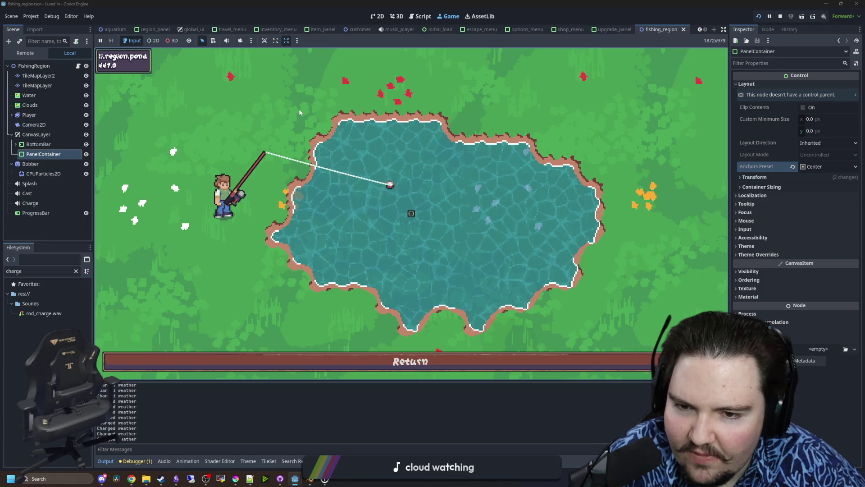
key("Escape")
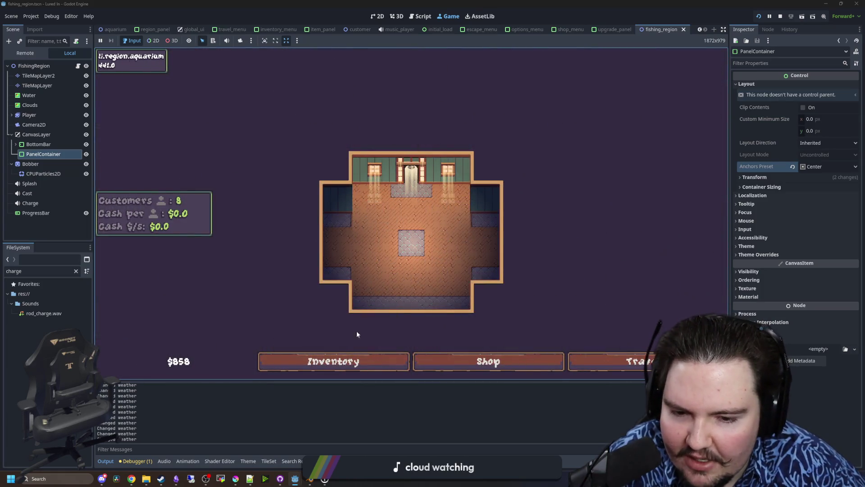
Sell all five caught Minnow and Tilapia from the inventory, reaching $866.
left_click(333, 361)
left_click(532, 138)
left_click(532, 137)
left_click(532, 138)
left_click(532, 139)
left_click(533, 142)
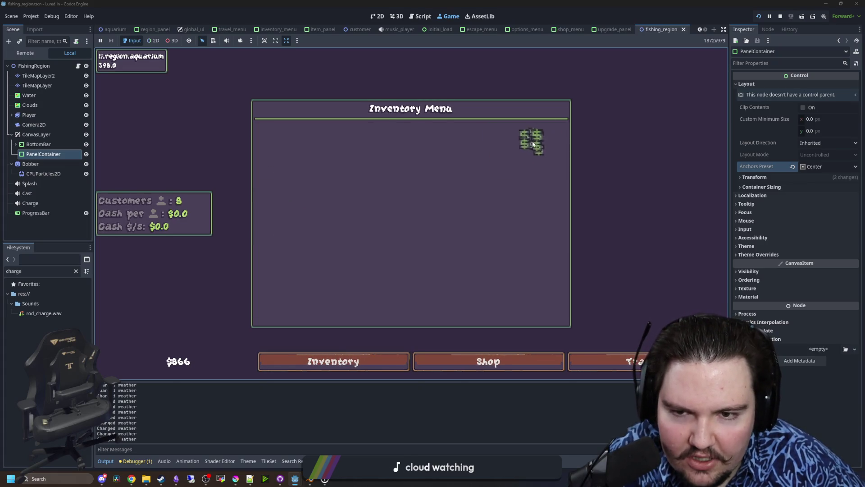
key("Escape")
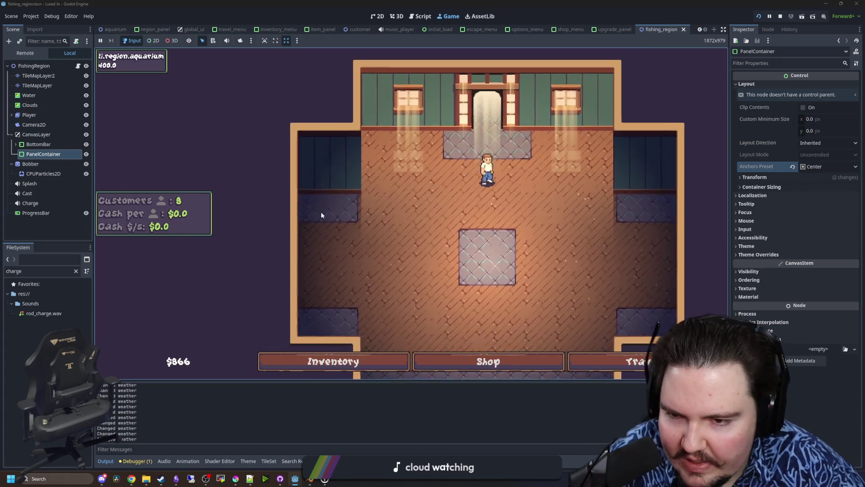
Un-maximise and minimise the fishing_region editor window to reveal the Stargound game.
scroll(445, 263, "down", 3)
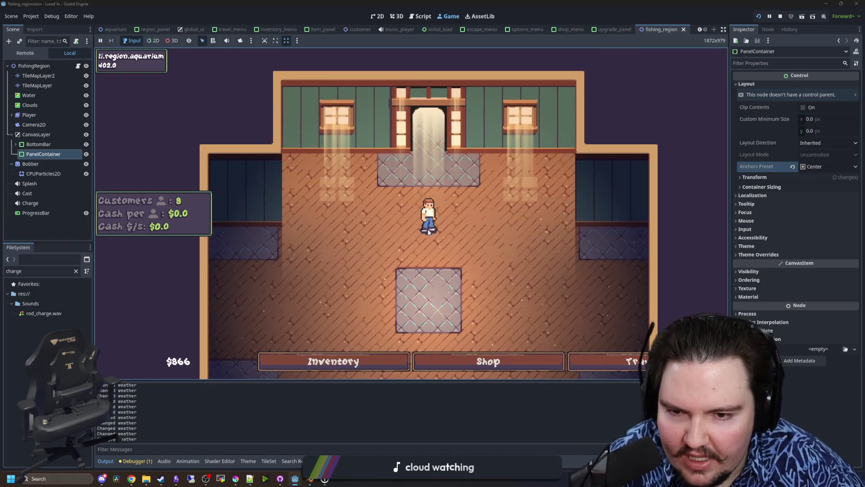
scroll(390, 230, "down", 3)
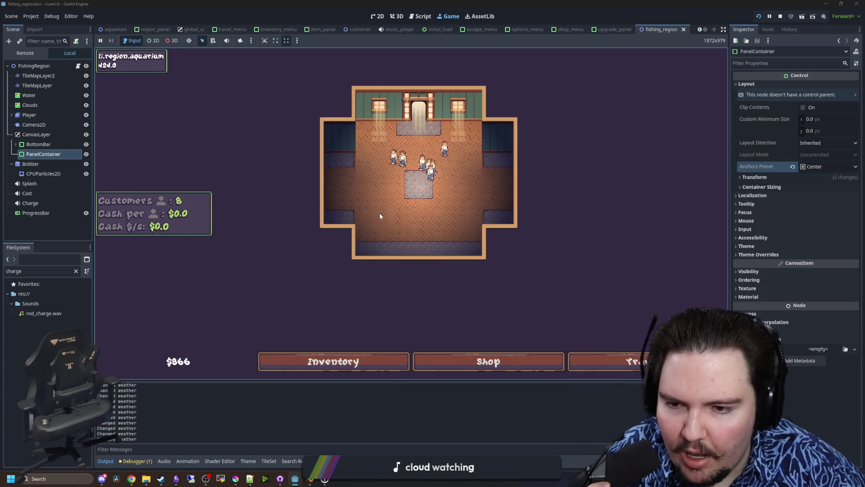
scroll(379, 215, "up", 2)
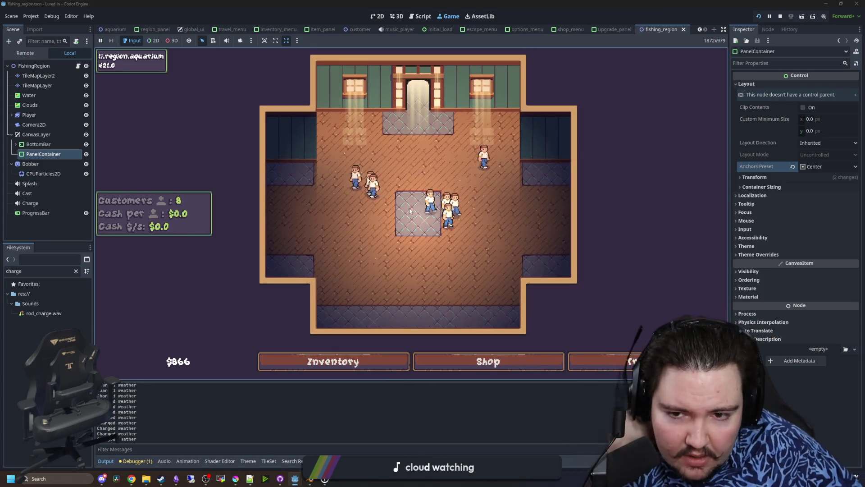
scroll(432, 191, "down", 2)
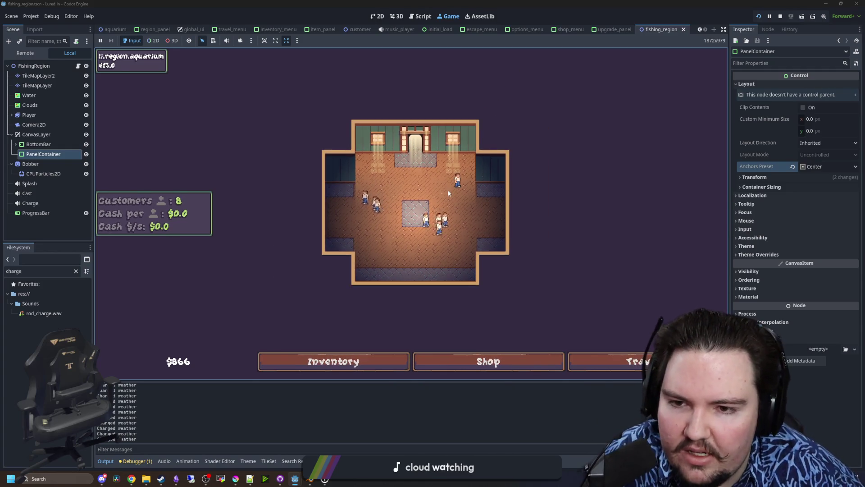
scroll(454, 185, "up", 3)
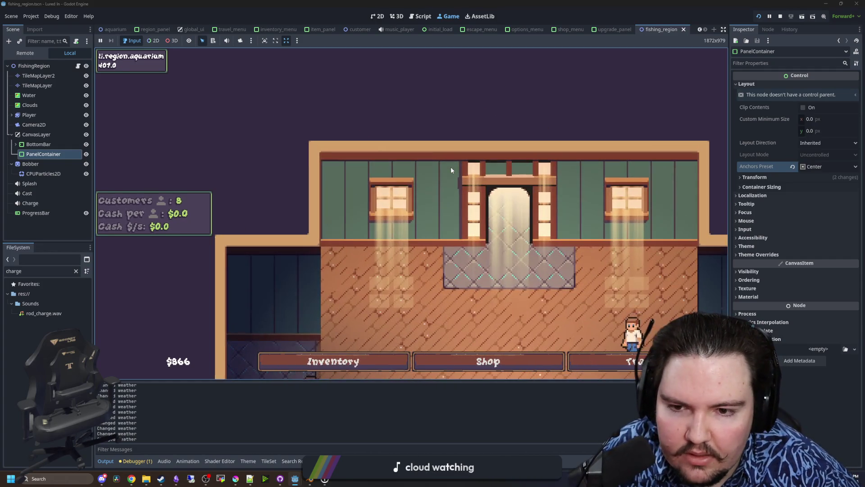
scroll(452, 166, "down", 3)
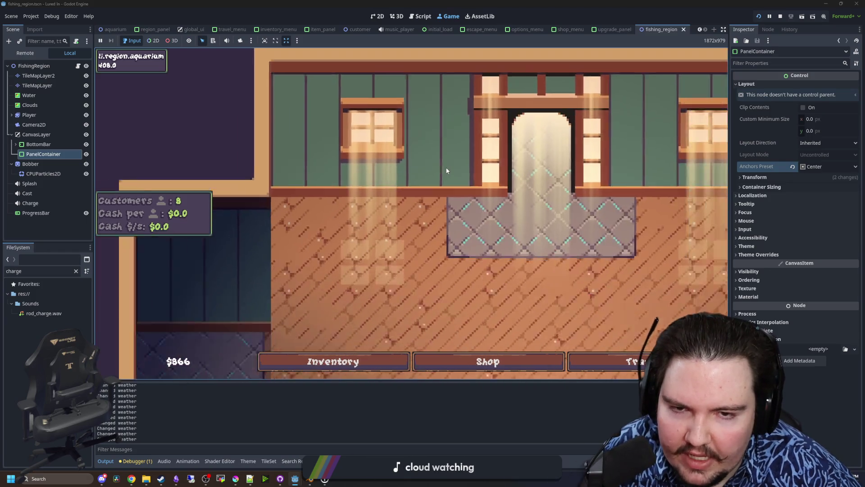
scroll(446, 173, "up", 2)
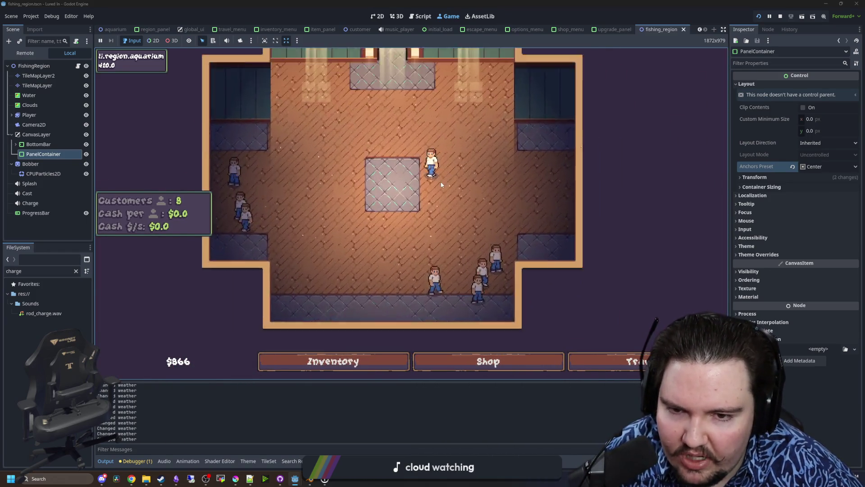
scroll(434, 183, "down", 1)
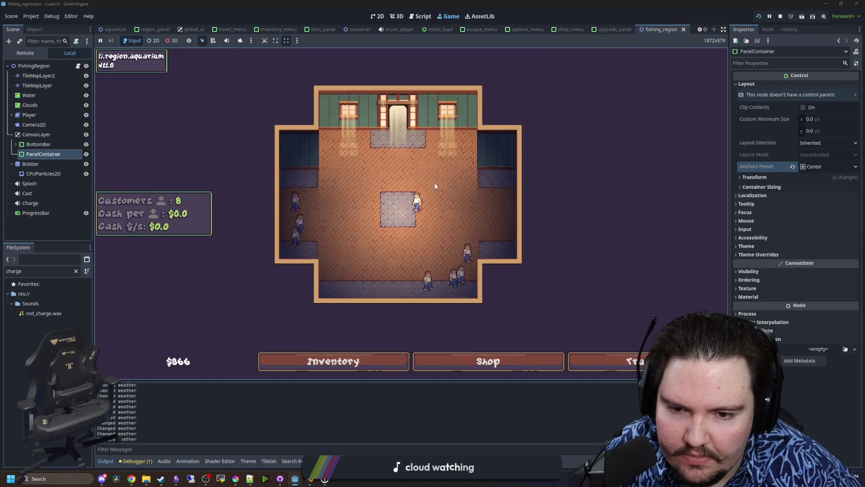
scroll(434, 182, "up", 2)
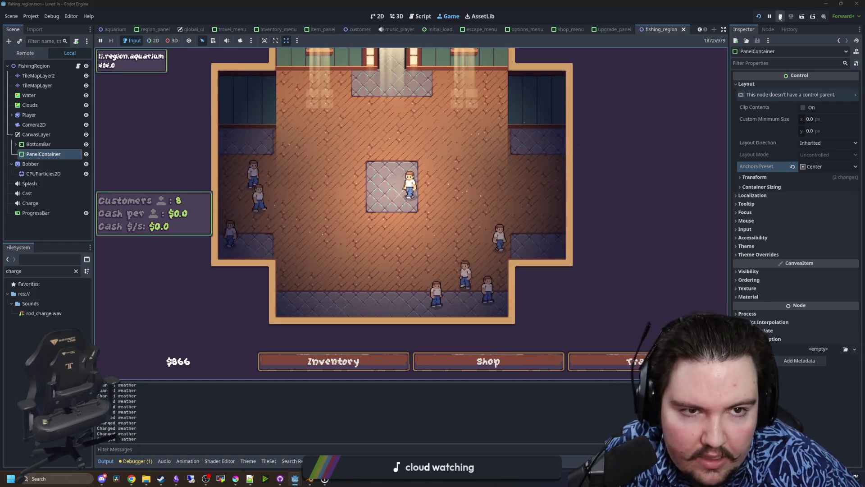
key("ctrl+F1")
key("super+Down")
left_click(481, 237)
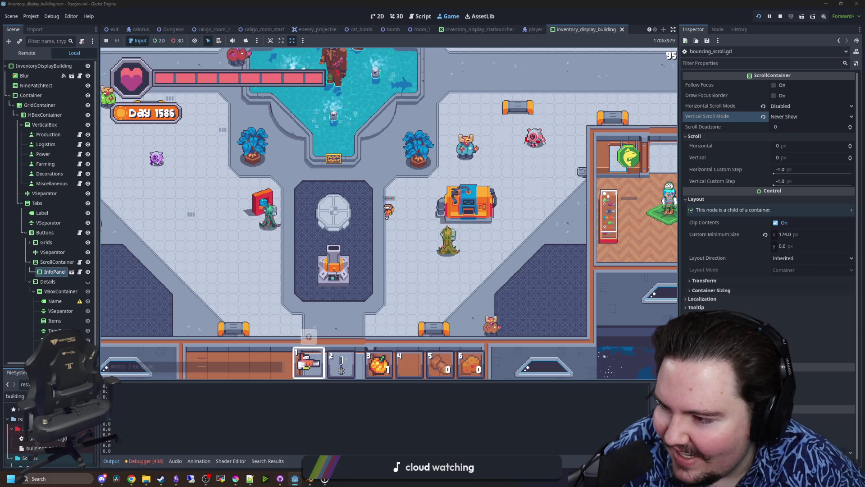
Set the Stargound game language to Russian through the pause menu's language options.
key("Escape")
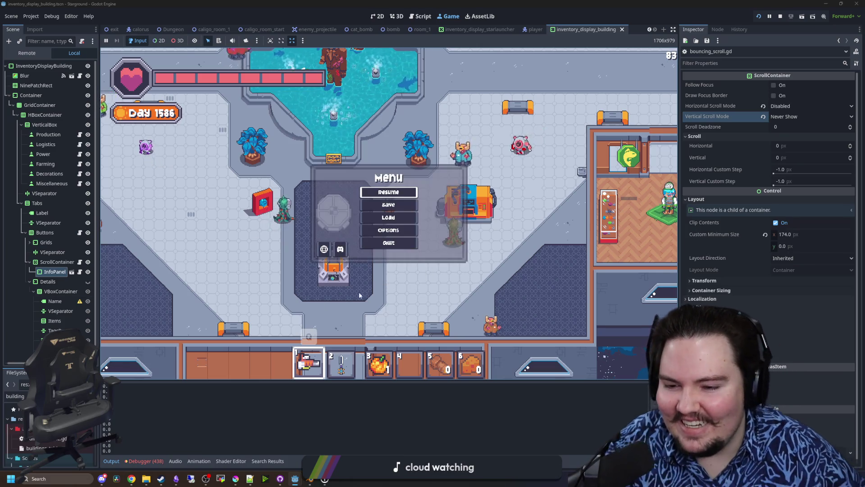
left_click(324, 249)
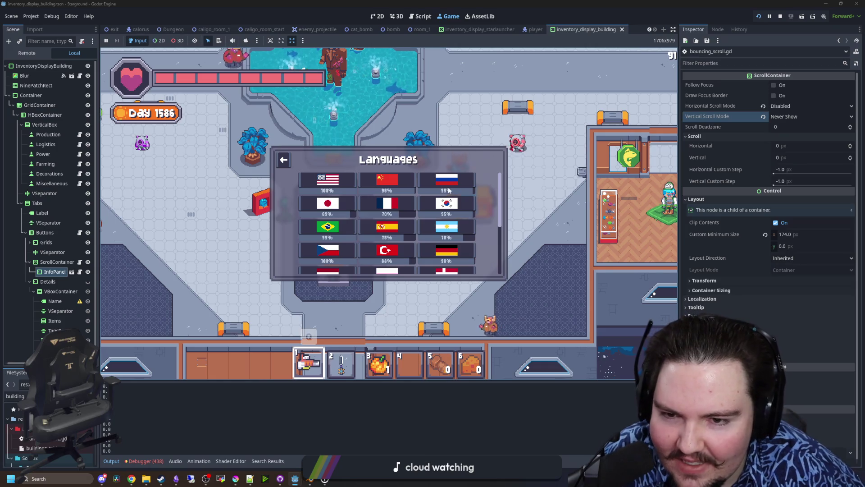
key("Return")
key("Escape")
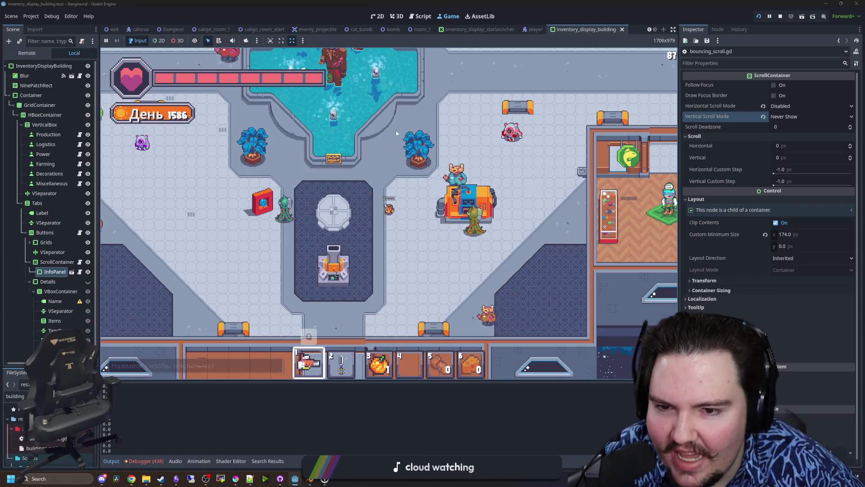
Open the building menu, flip to the research panel, and return to building.
key("b")
mouse_move(420, 283)
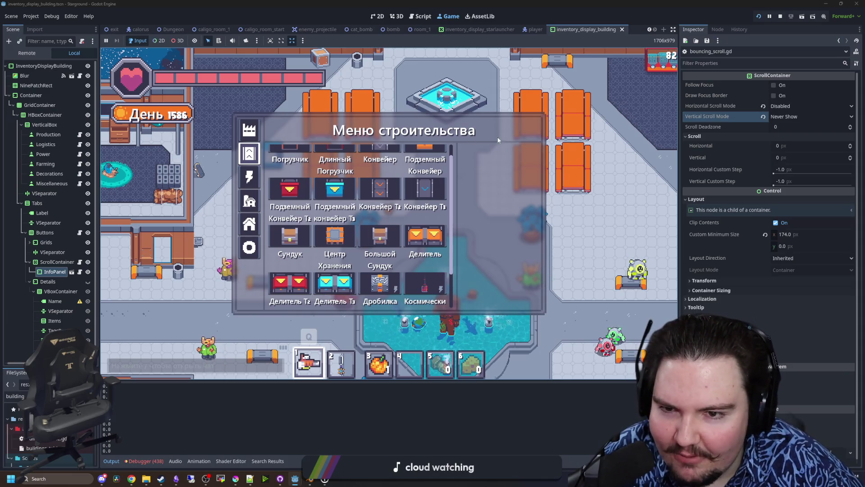
key("Tab")
scroll(311, 274, "down", 5)
scroll(310, 274, "up", 5)
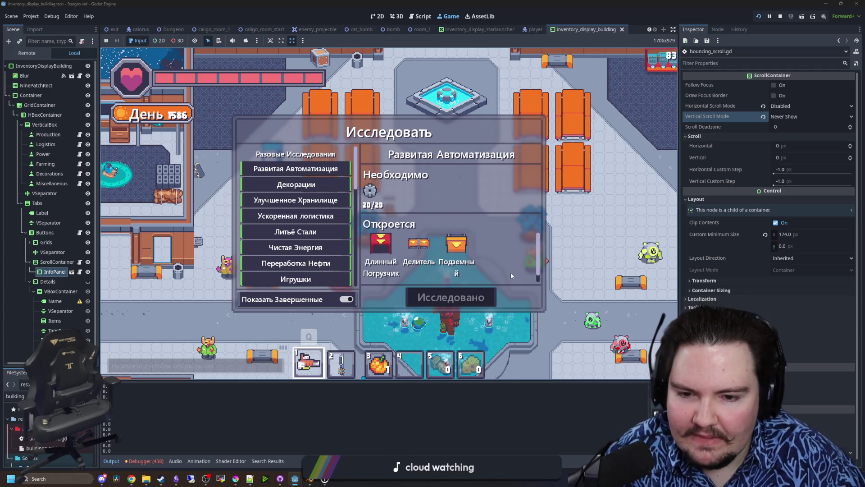
left_click(419, 241)
Close the menu, walk down-left, then reopen the building menu and scroll its grid.
key("Escape")
key("a")
key("s")
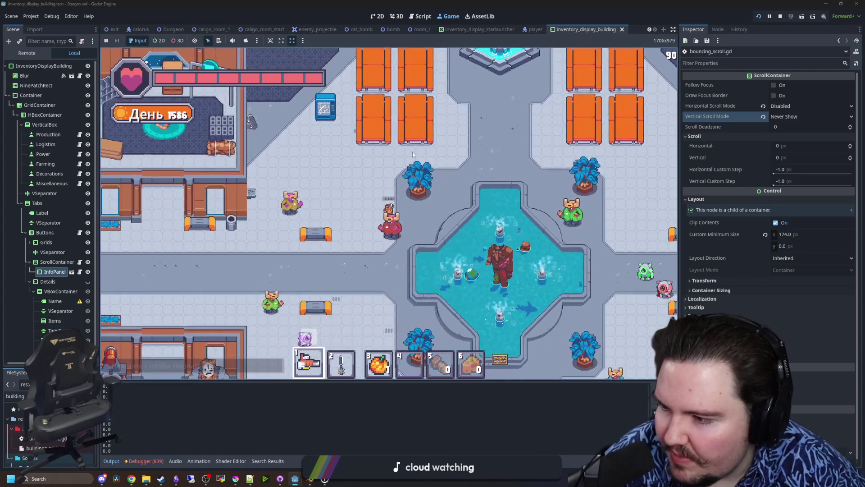
key("b")
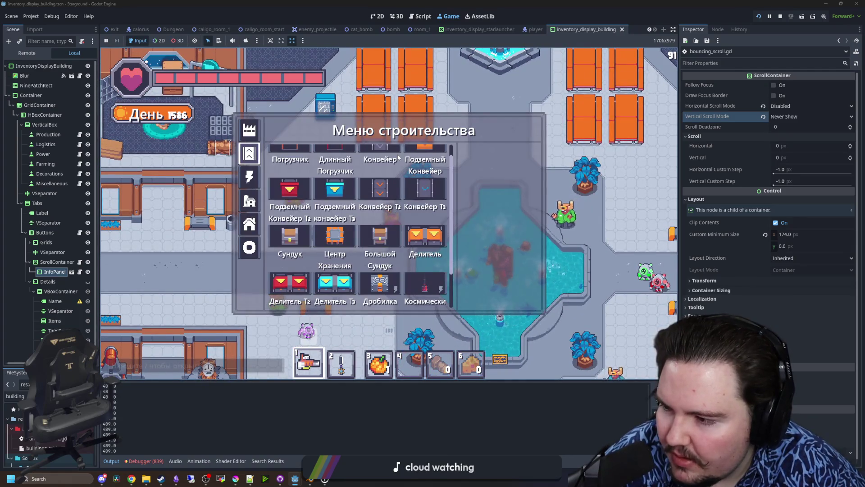
scroll(450, 273, "down", 2)
scroll(430, 212, "up", 2)
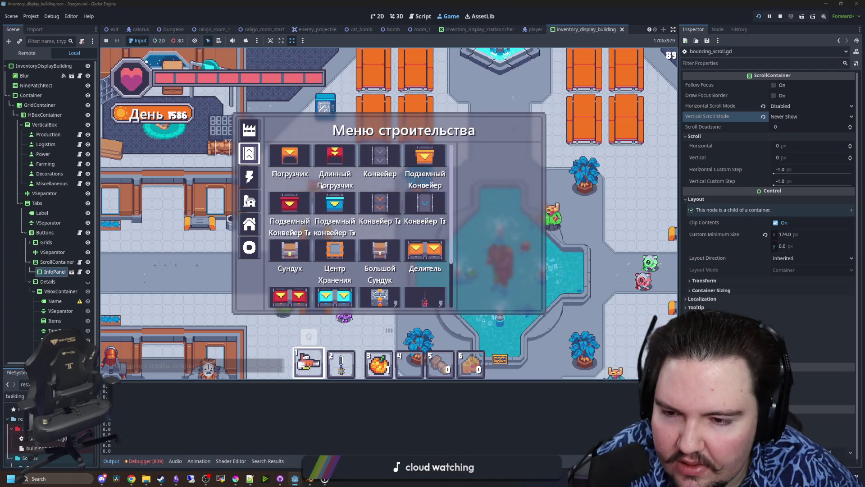
Switch between the production and logistics categories, inspecting and scrolling their items.
left_click(250, 128)
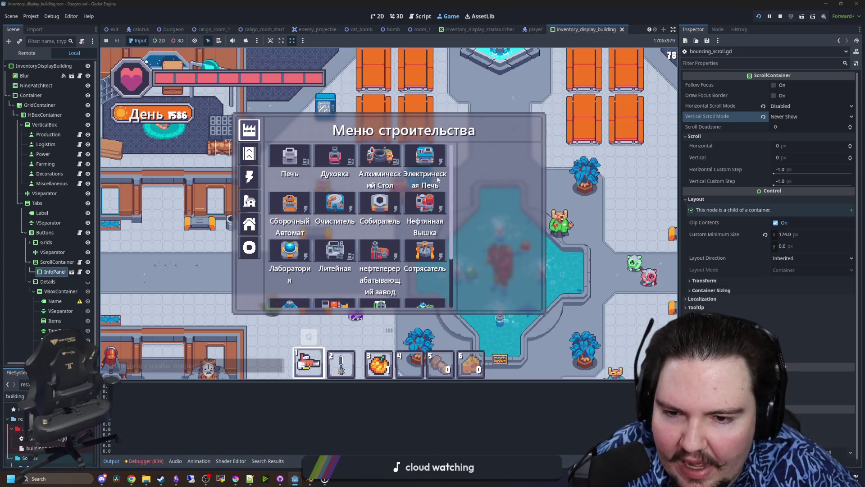
left_click(250, 154)
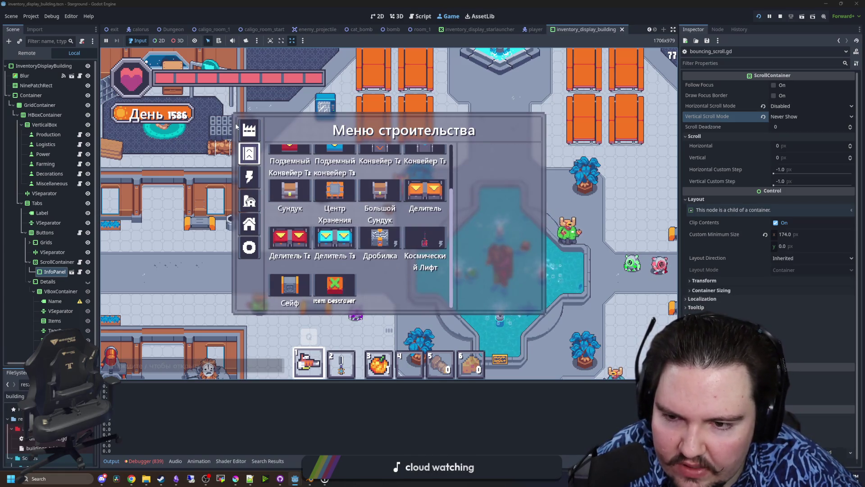
left_click(238, 128)
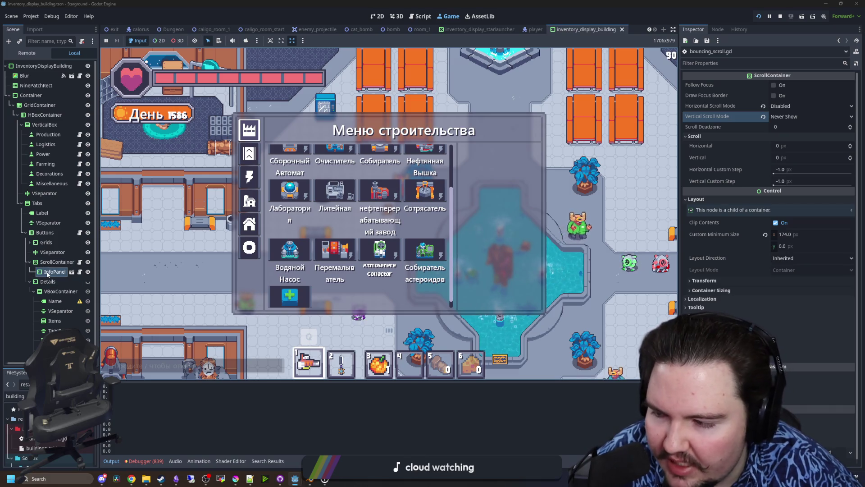
mouse_move(435, 238)
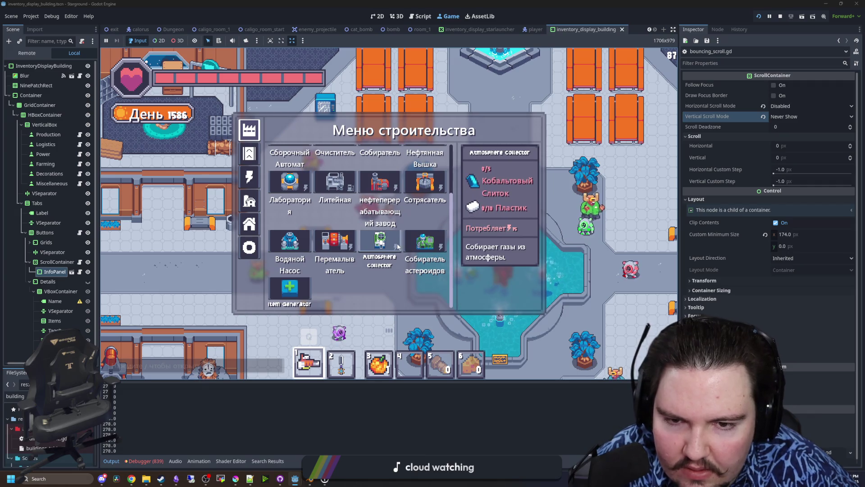
mouse_move(429, 192)
mouse_move(367, 182)
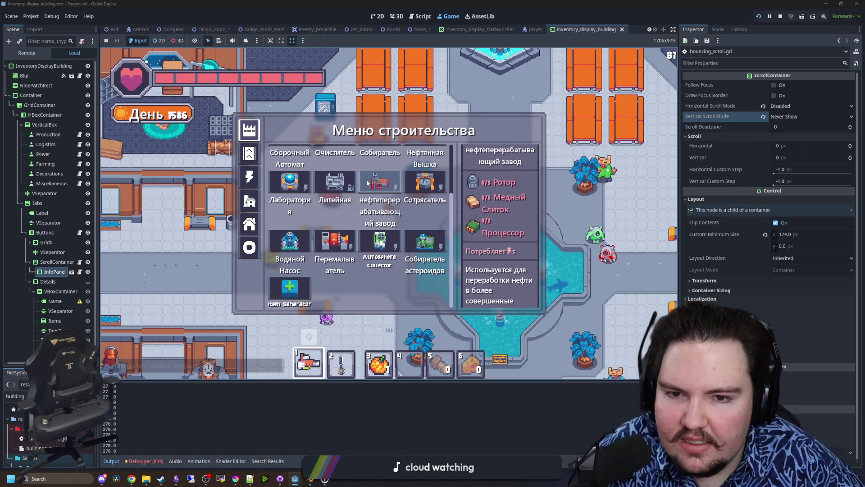
scroll(327, 227, "up", 1)
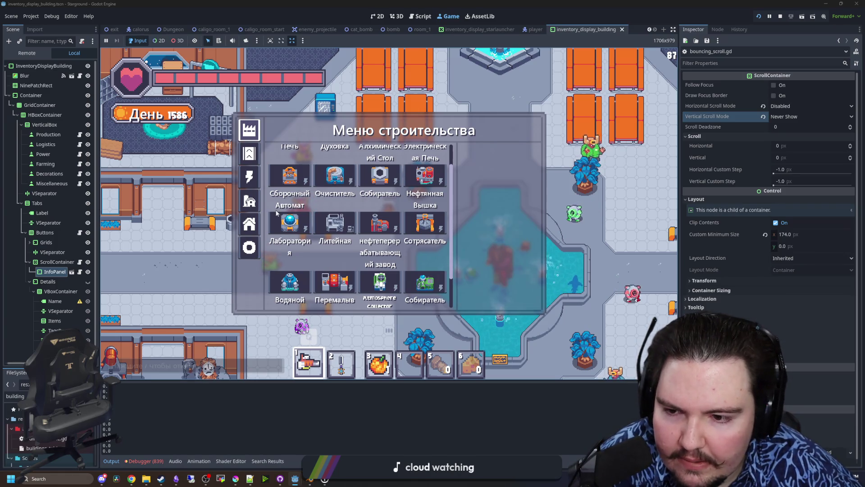
key("e")
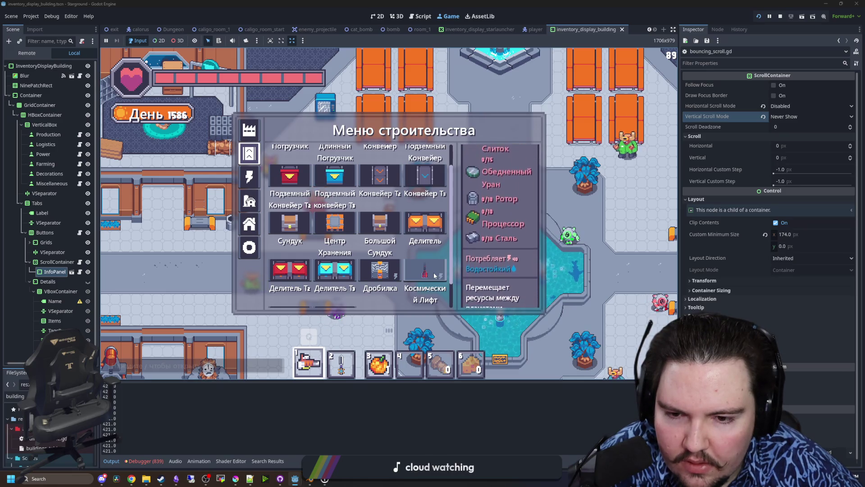
Close the build menu and walk the player up the corridor.
left_click(434, 276)
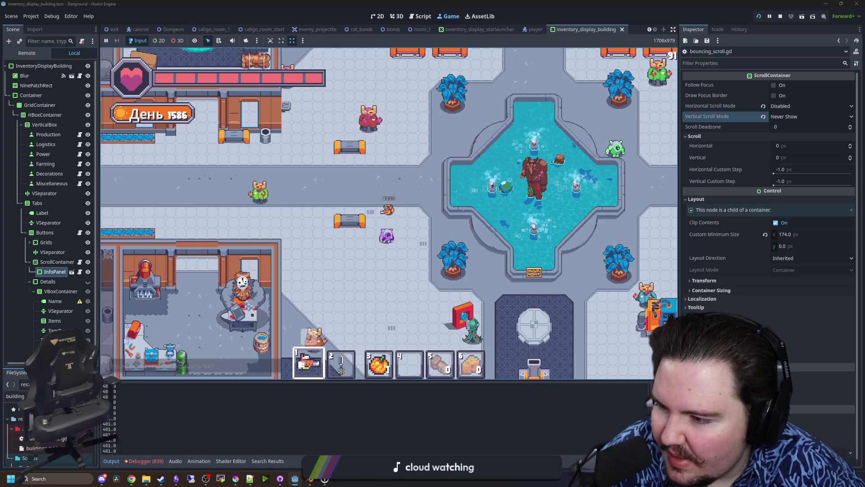
key("w")
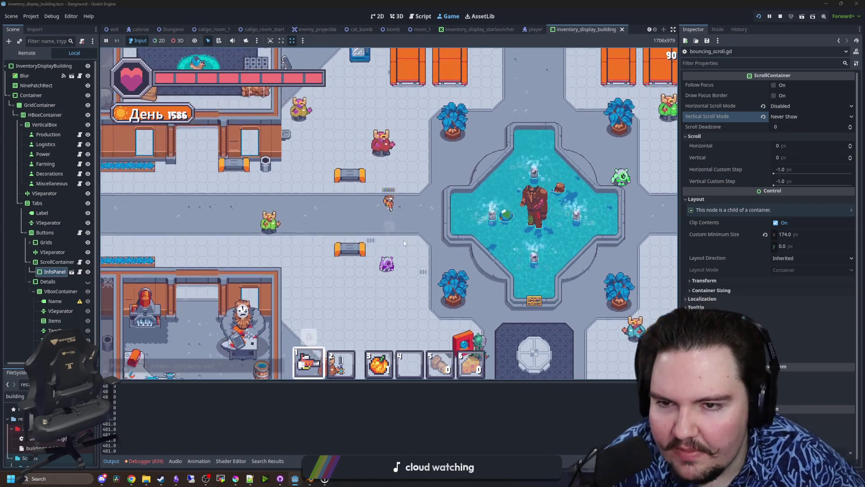
left_click(295, 478)
left_click(296, 480)
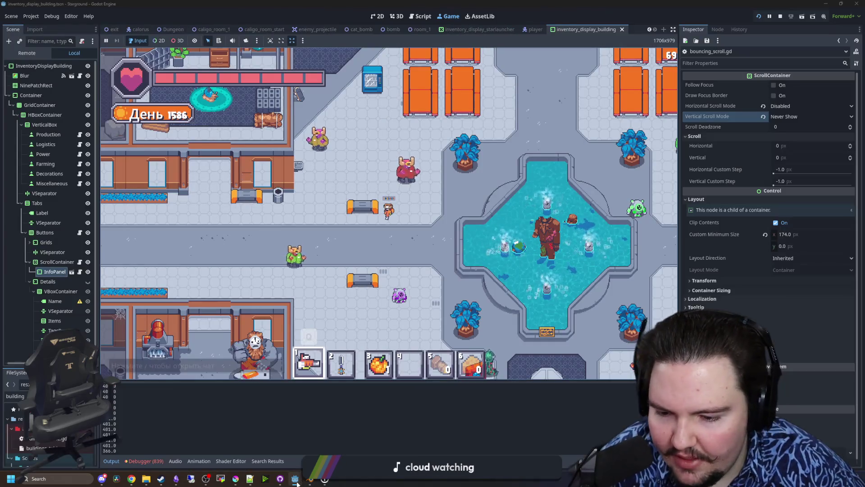
Bring the maze-game world scene window forward and maximize it.
mouse_move(295, 479)
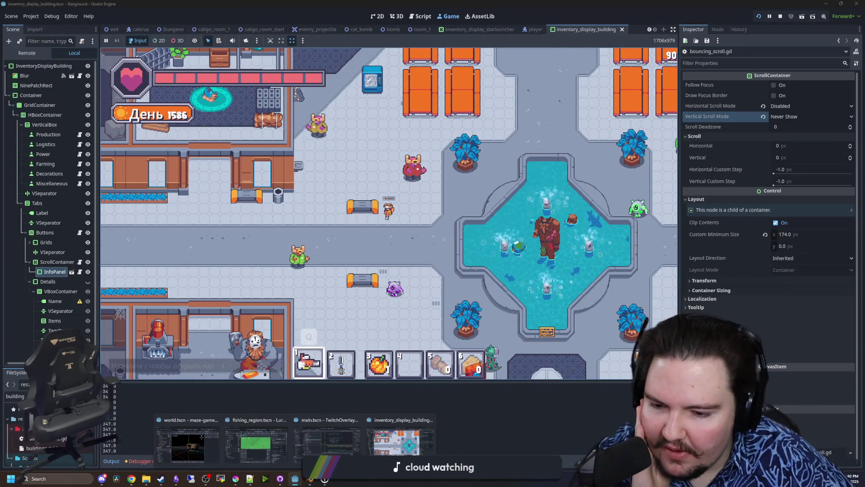
left_click(187, 440)
left_click_drag(563, 152, 536, 1)
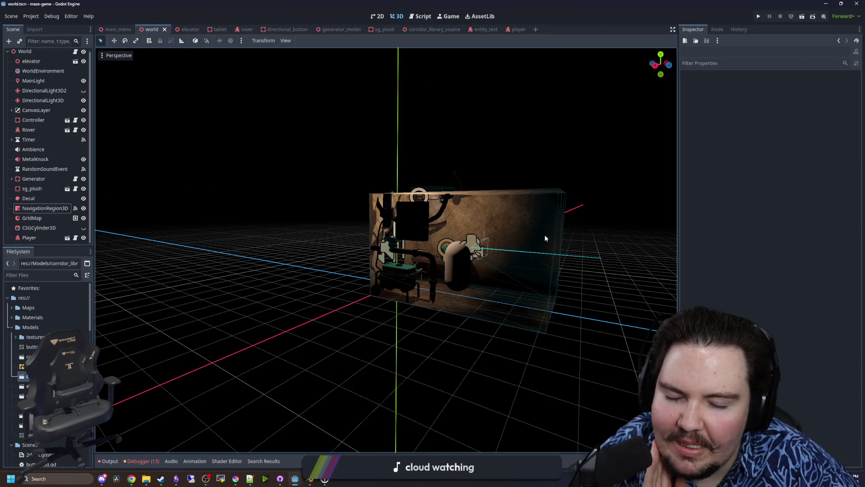
Orbit the 3D viewport to inspect the corridor piece from several sides.
scroll(549, 221, "up", 3)
mouse_move(555, 209)
left_mouse_down()
mouse_move(384, 215)
mouse_move(590, 282)
left_mouse_up()
scroll(384, 215, "down", 3)
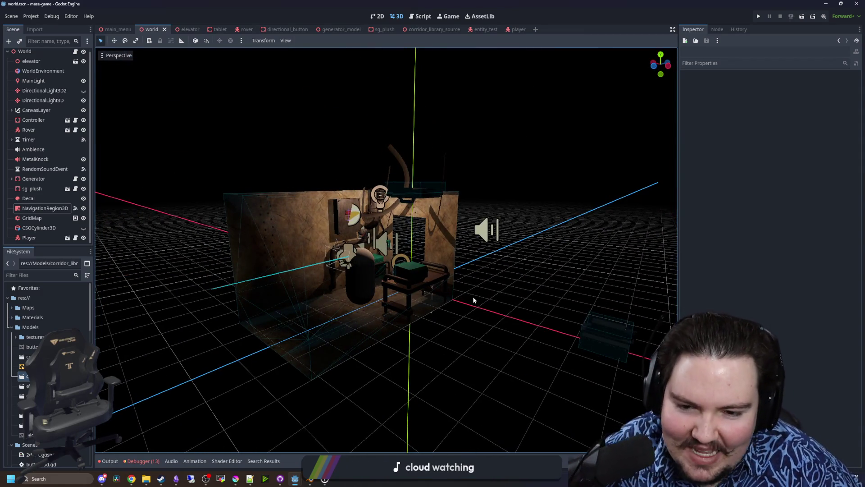
scroll(473, 300, "up", 3)
mouse_move(384, 305)
left_mouse_down()
mouse_move(453, 299)
mouse_move(382, 267)
left_mouse_up()
scroll(383, 267, "down", 2)
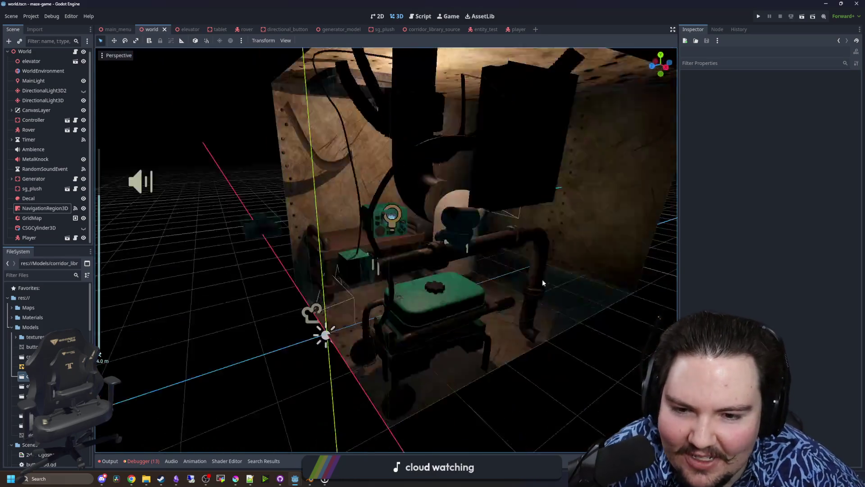
scroll(542, 282, "down", 3)
mouse_move(542, 282)
left_mouse_down()
mouse_move(245, 294)
mouse_move(285, 285)
left_mouse_up()
scroll(382, 297, "up", 3)
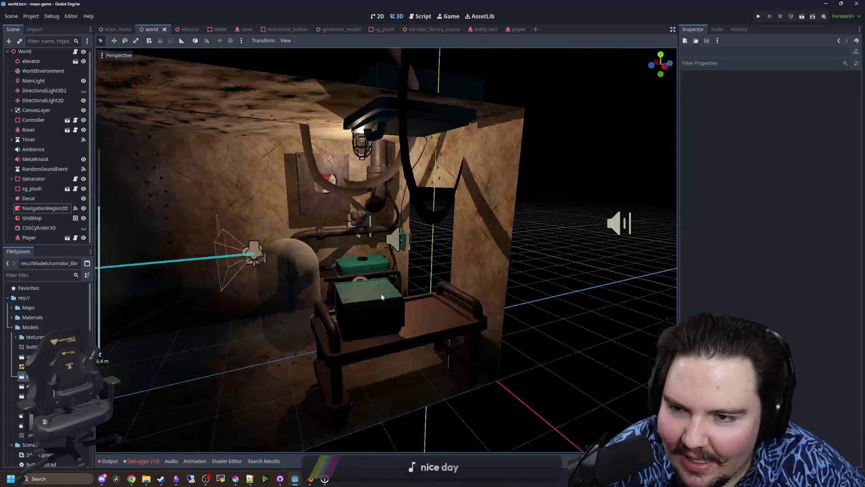
mouse_move(382, 296)
left_mouse_down()
mouse_move(444, 280)
mouse_move(447, 237)
mouse_move(347, 352)
mouse_move(423, 324)
left_mouse_up()
scroll(423, 324, "up", 2)
Fly the view into and out of the corridor, then launch the maze-game project.
mouse_move(387, 253)
left_mouse_down()
mouse_move(351, 266)
mouse_move(365, 248)
mouse_move(284, 243)
left_mouse_up()
key("w")
scroll(360, 257, "up", 2)
key("s")
mouse_move(433, 250)
left_mouse_down()
mouse_move(324, 255)
mouse_move(405, 309)
left_mouse_up()
key("s")
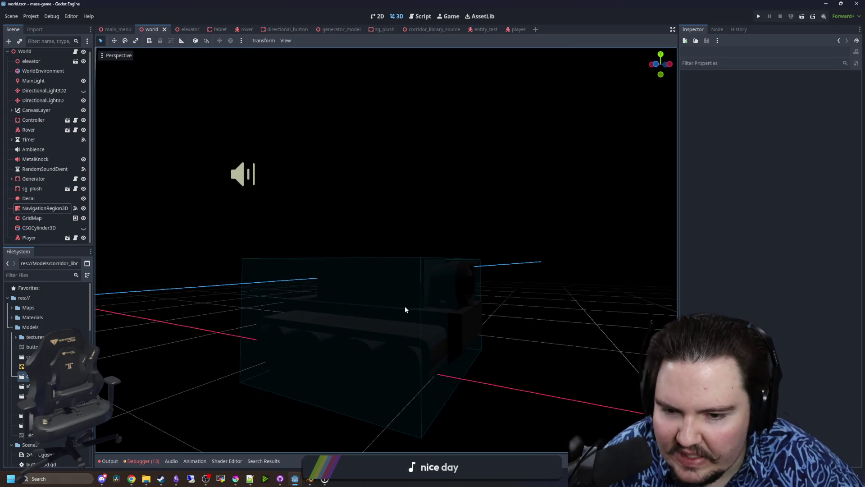
key("w")
left_click_drag(451, 238, 355, 252)
key("s")
key("w")
key("s")
scroll(347, 326, "up", 5)
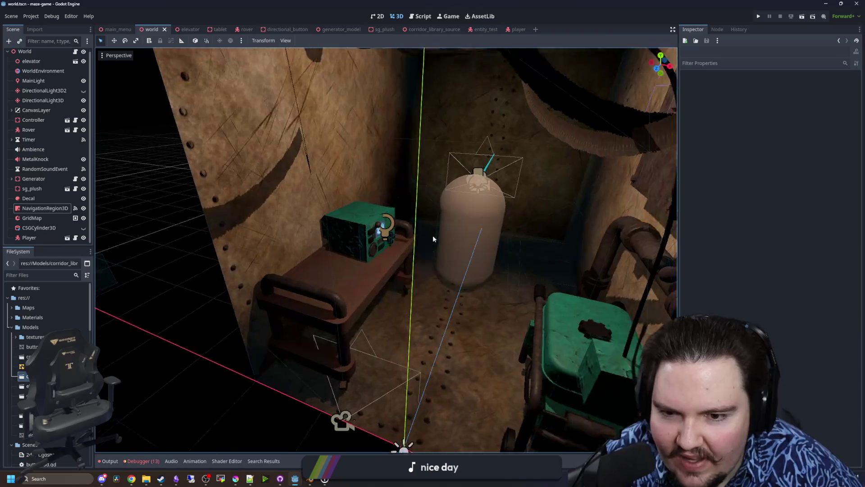
mouse_move(348, 329)
left_mouse_down()
mouse_move(393, 339)
mouse_move(365, 332)
mouse_move(335, 301)
mouse_move(304, 232)
mouse_move(420, 216)
left_mouse_up()
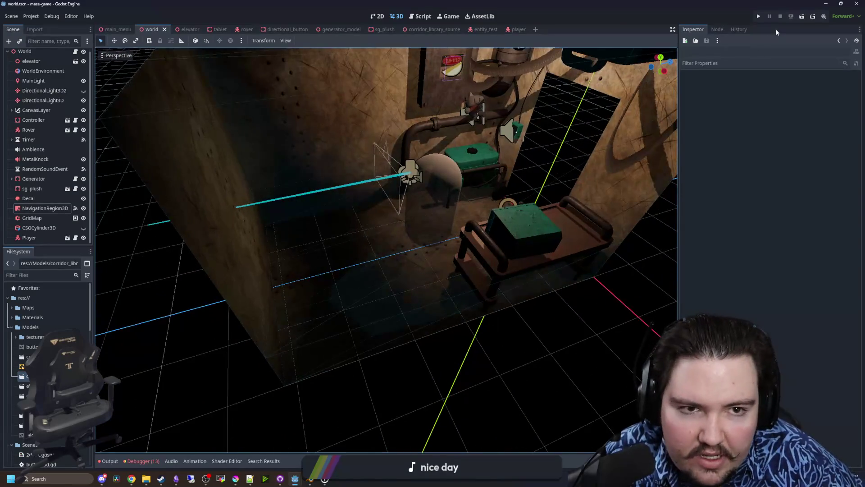
left_click(758, 17)
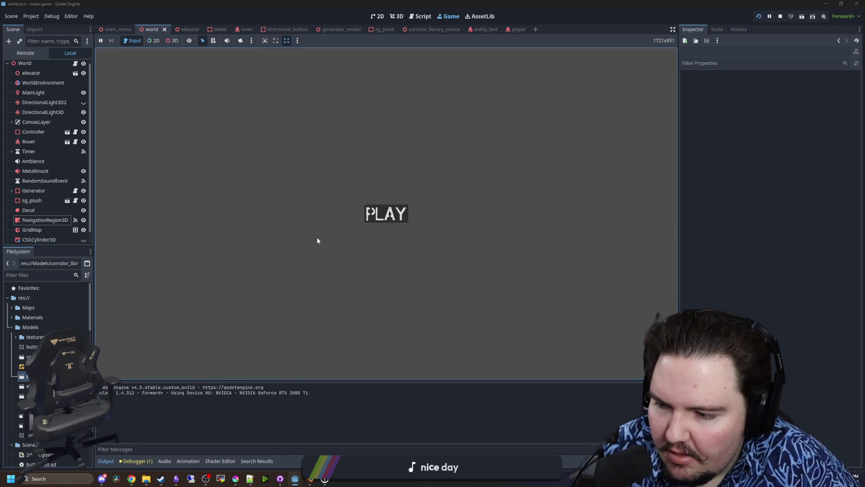
Start a maze-game playthrough with the PLAY button on its title screen.
left_click(386, 213)
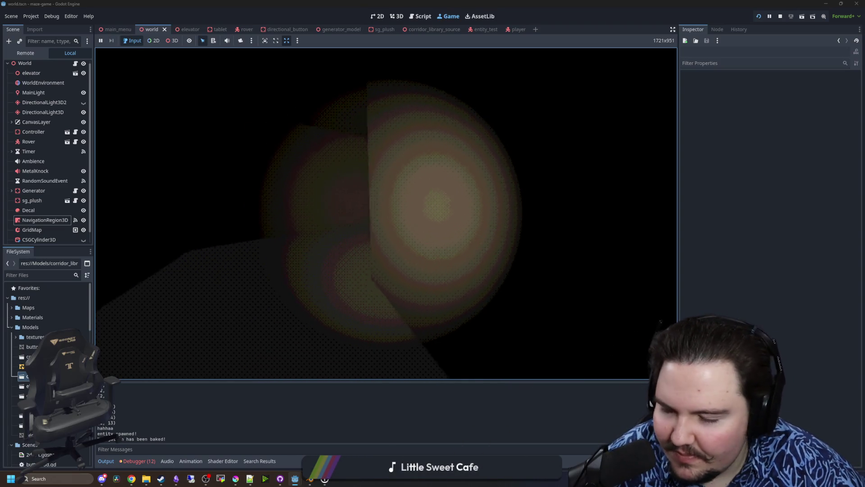
Stop the running maze game with F8 and save the world scene.
key("Escape")
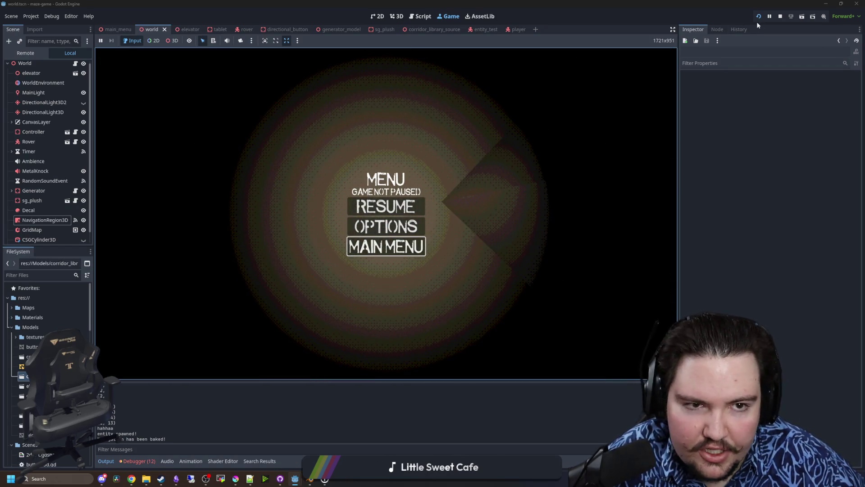
key("F8")
key("ctrl+s")
left_click_drag(389, 274, 432, 261)
scroll(387, 213, "down", 5)
scroll(386, 213, "up", 8)
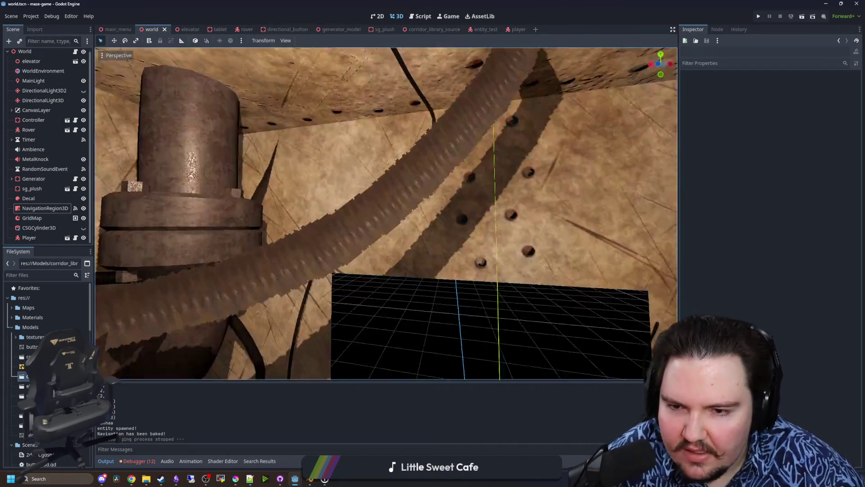
scroll(387, 213, "down", 5)
scroll(387, 214, "up", 5)
scroll(387, 214, "down", 5)
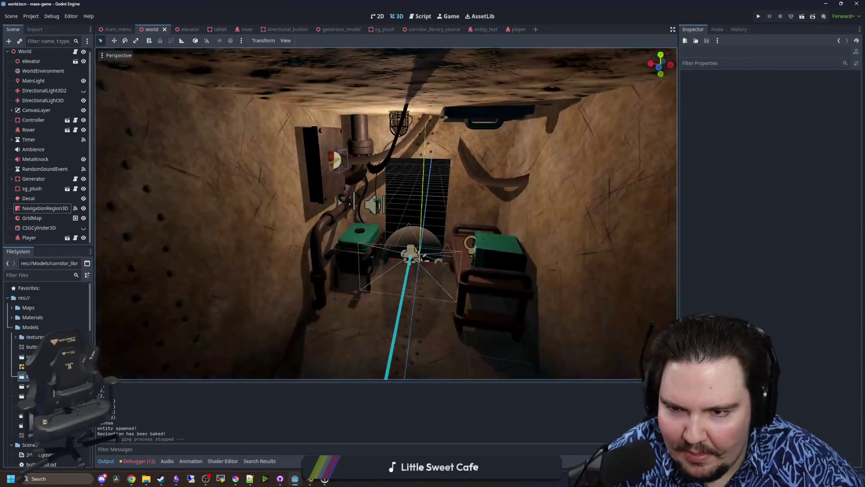
scroll(386, 214, "up", 2)
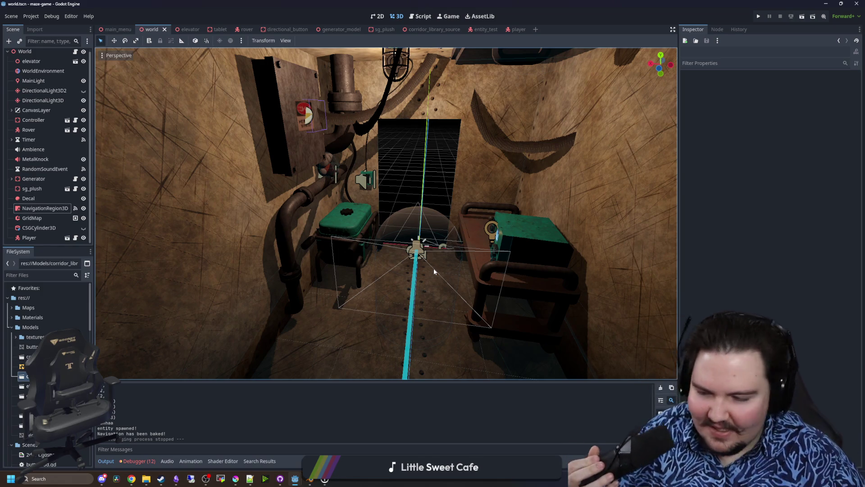
Minimize the maze-game window and walk the Starground player down past the fountain.
key("super+Down")
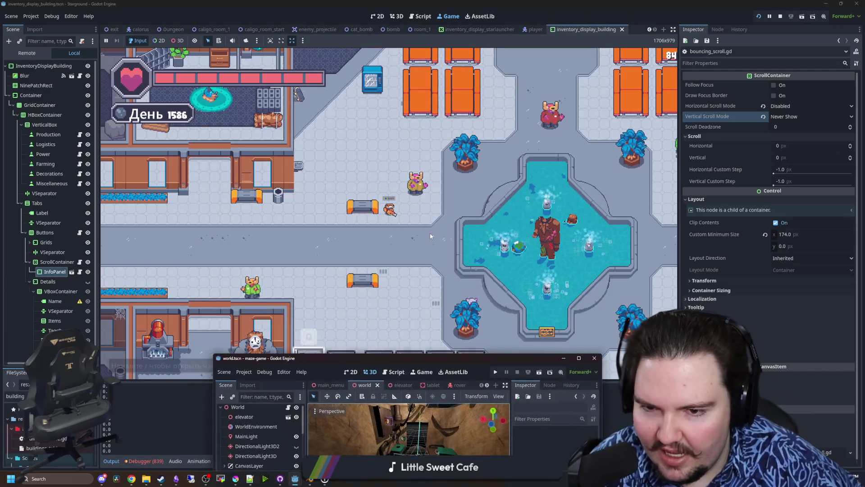
key("super+Down")
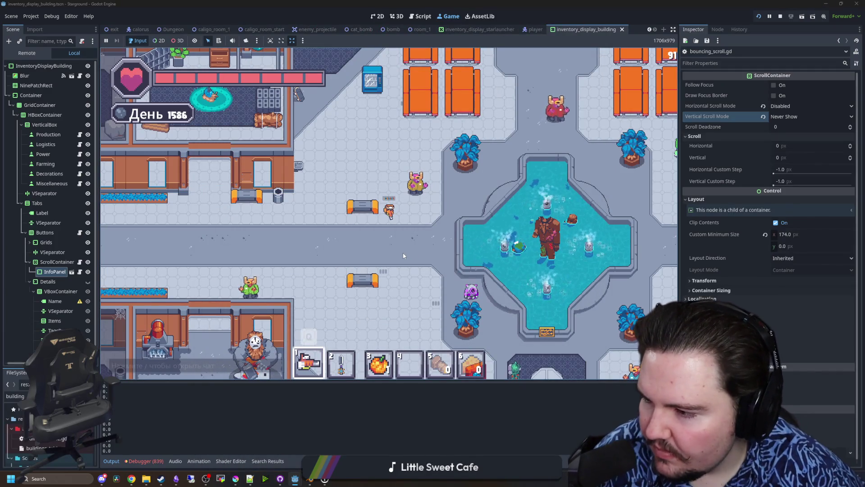
key("s")
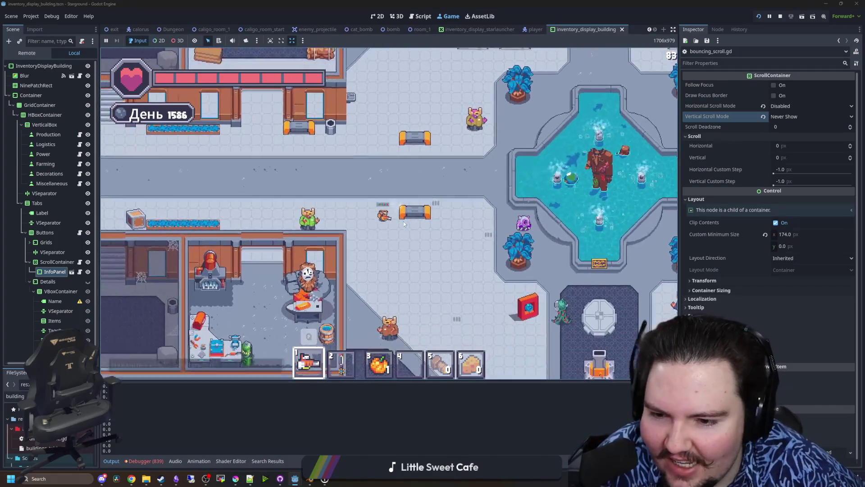
key("s")
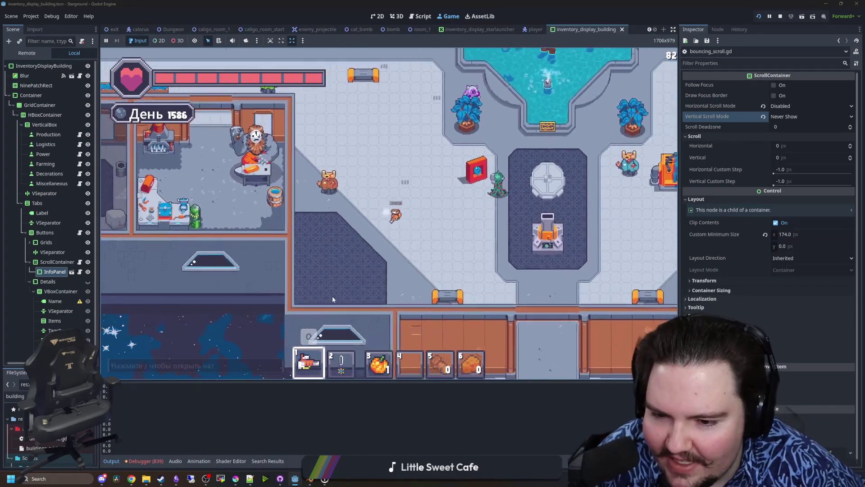
left_click(315, 480)
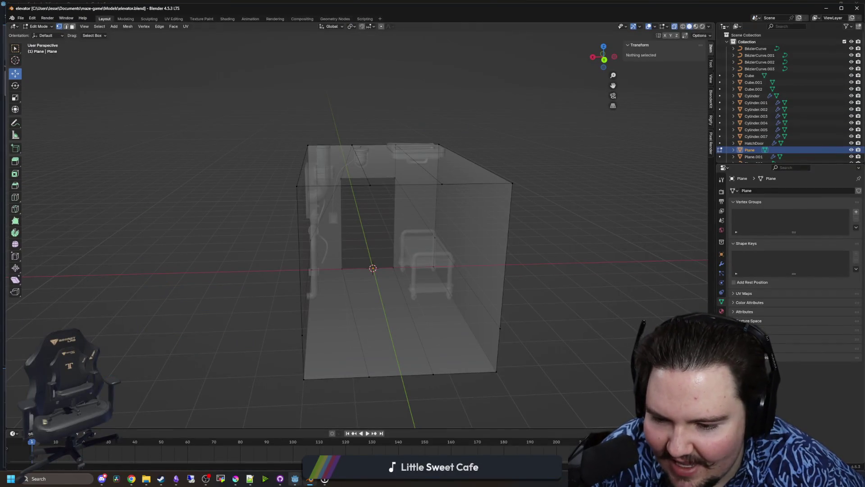
Maximize the maze-game editor, orbit to look down the corridor, then return to Starground.
mouse_move(295, 479)
left_click(352, 433)
left_click_drag(404, 358, 404, 5)
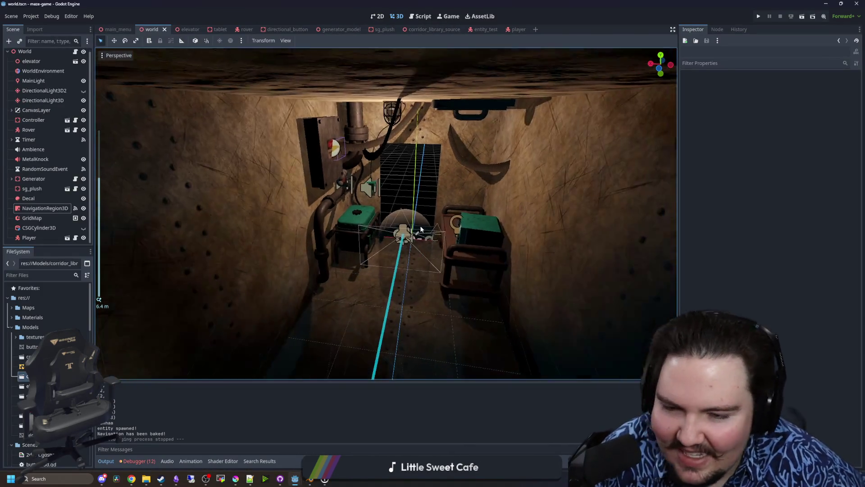
scroll(420, 226, "down", 10)
scroll(464, 236, "up", 12)
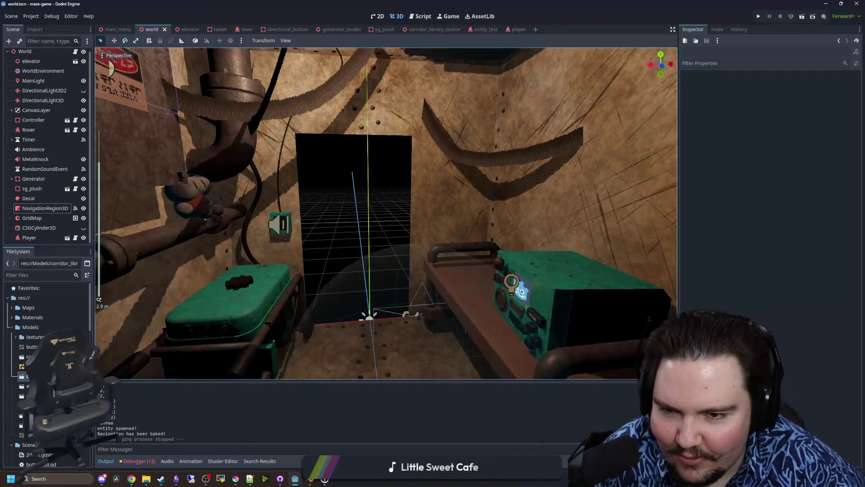
left_click_drag(388, 212, 333, 421)
mouse_move(299, 478)
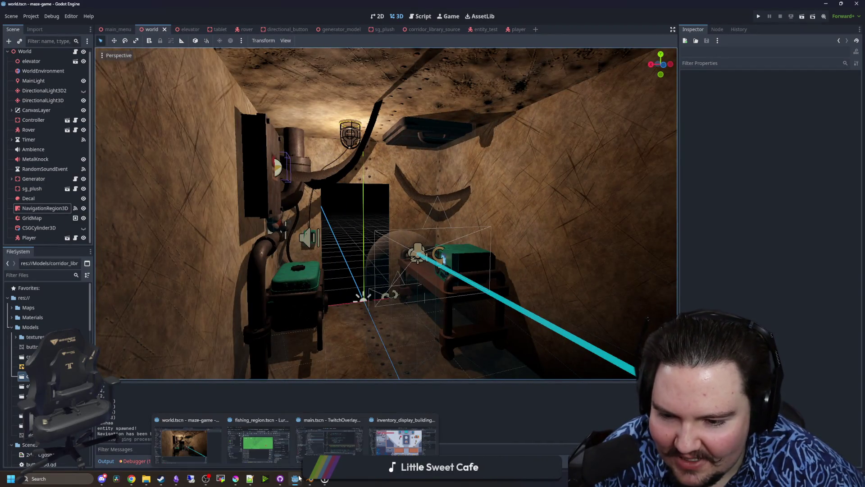
left_click(381, 453)
Walk the player up-left to the corridor junction and into the workshop, firing a shot.
key("w")
key("a")
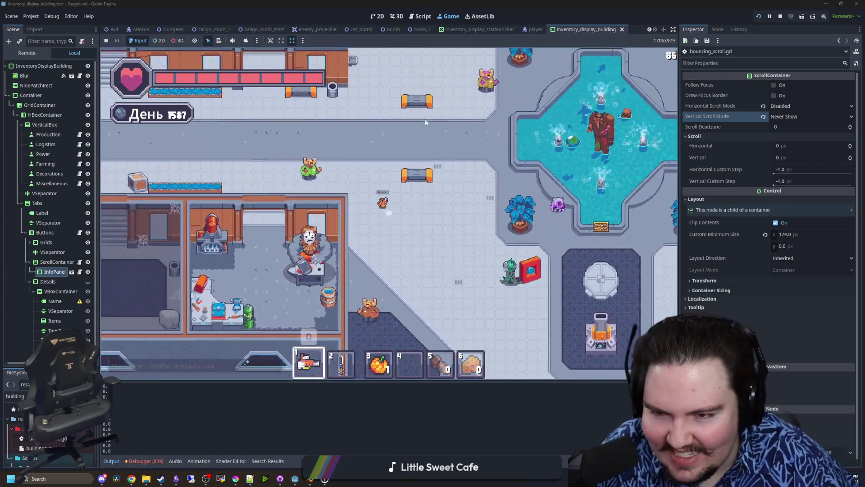
key("w")
key("a")
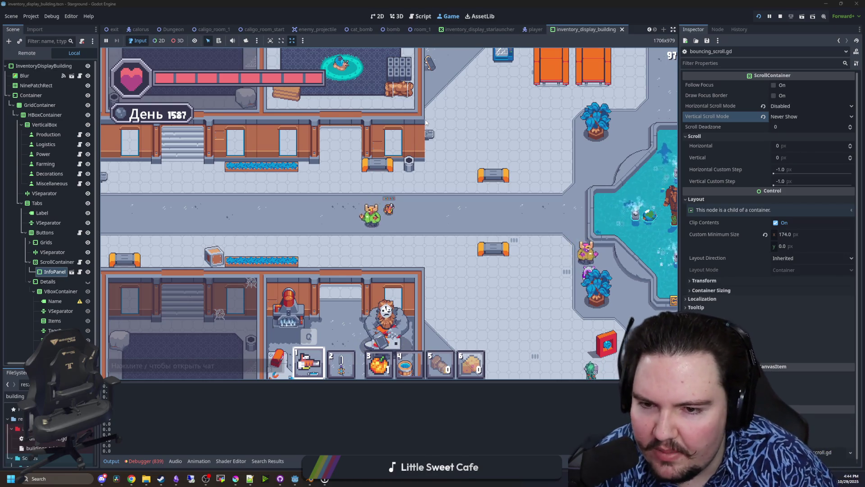
scroll(406, 233, "up", 3)
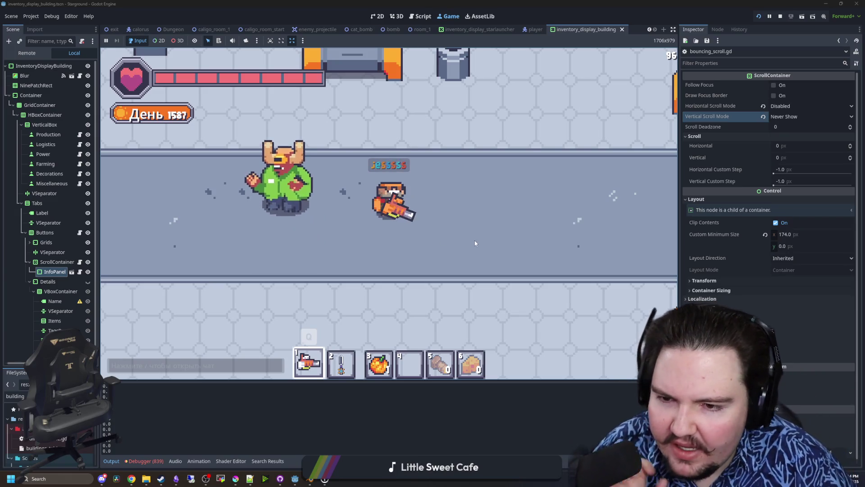
scroll(432, 226, "down", 3)
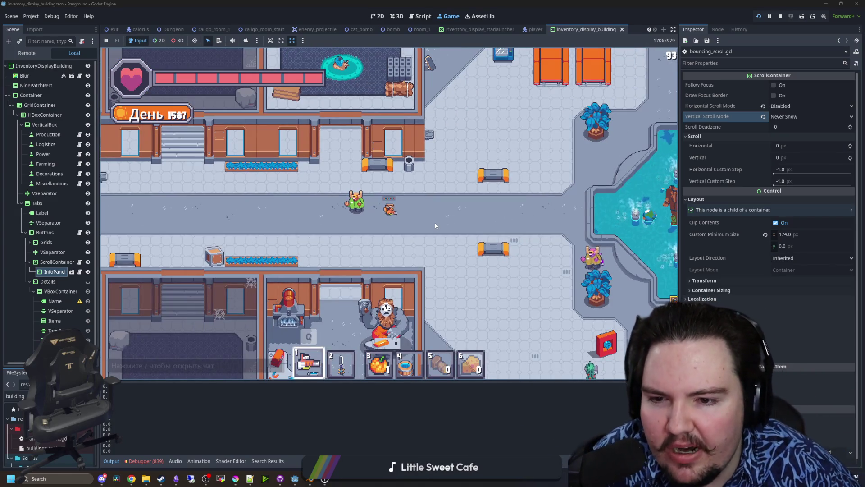
key("s")
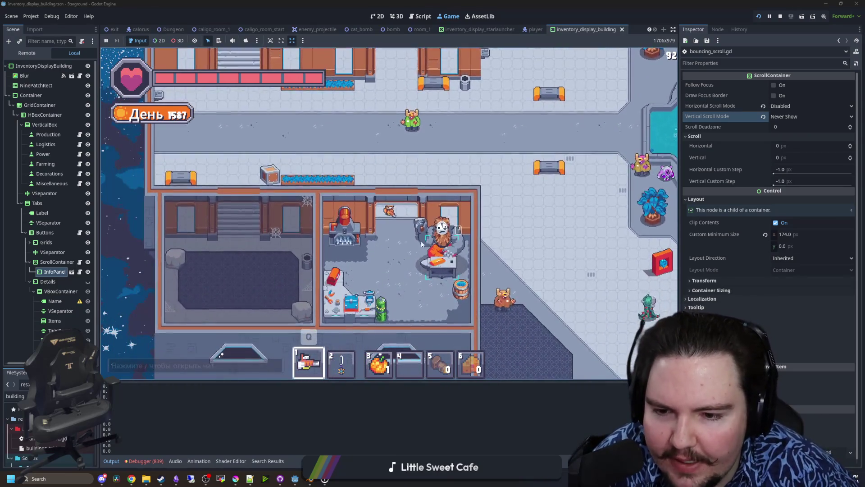
scroll(427, 243, "up", 3)
scroll(563, 243, "up", 2)
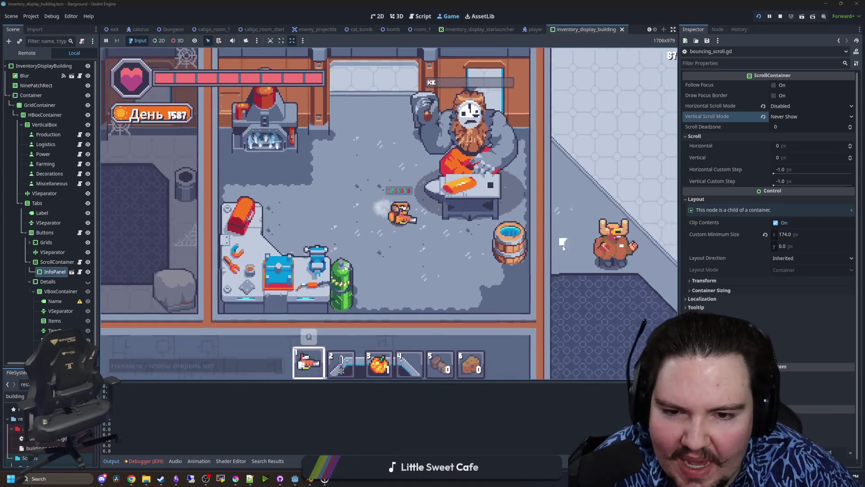
left_click(563, 243)
key("w")
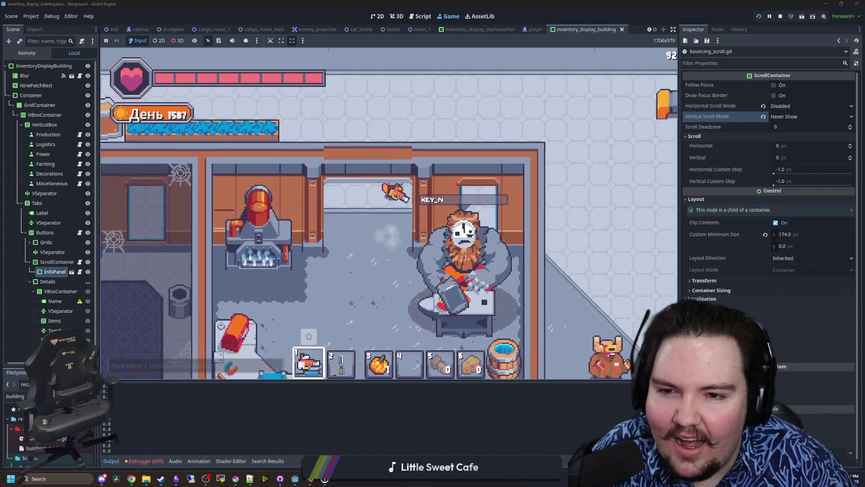
scroll(496, 188, "down", 3)
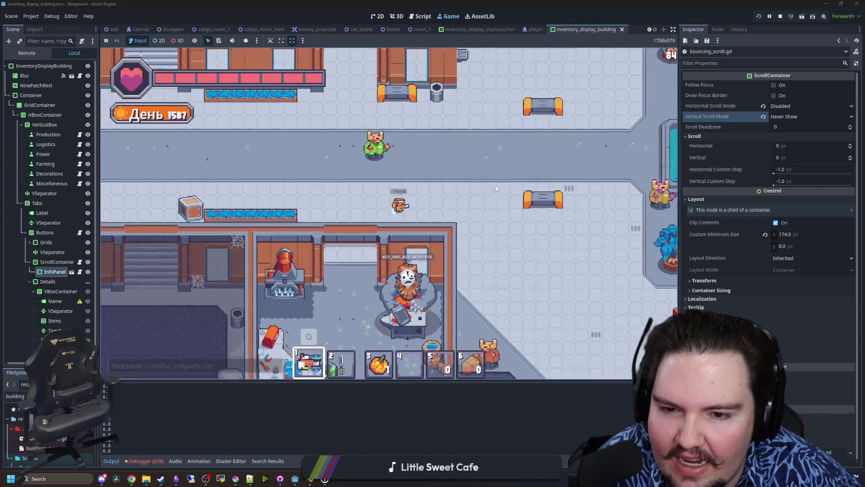
Walk past the fountain plaza and teleporter pad, then left through the lounge and down.
key("d")
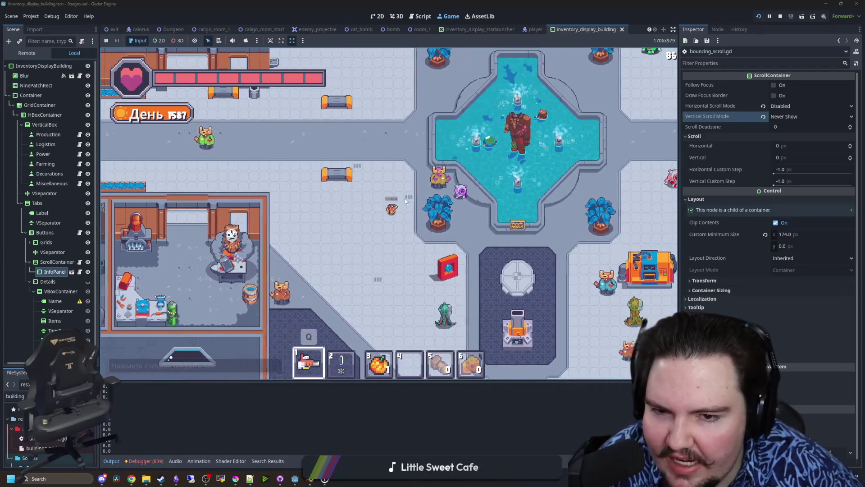
key("s")
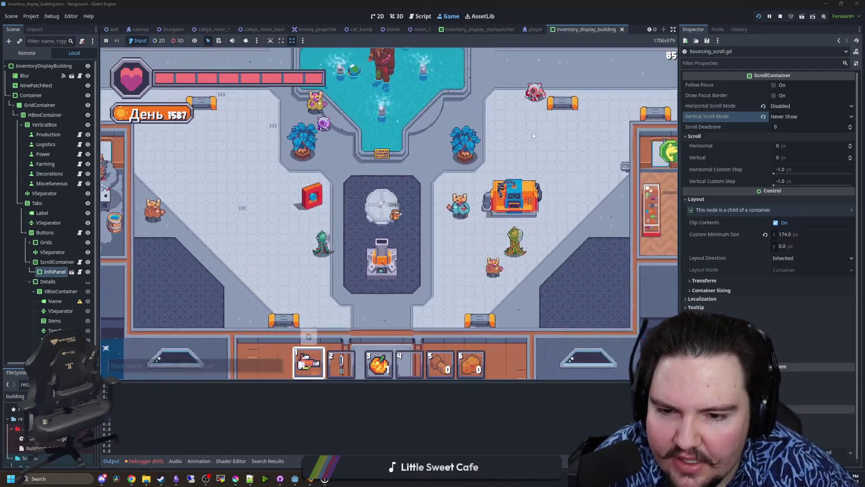
key("d")
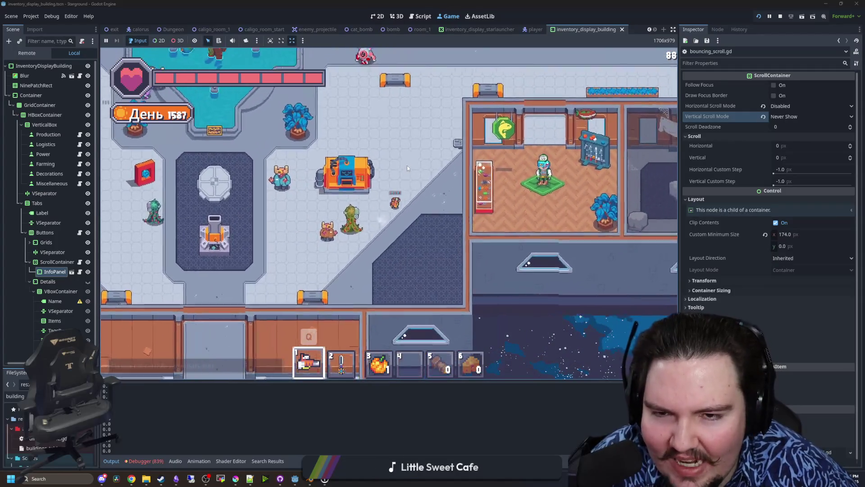
key("w")
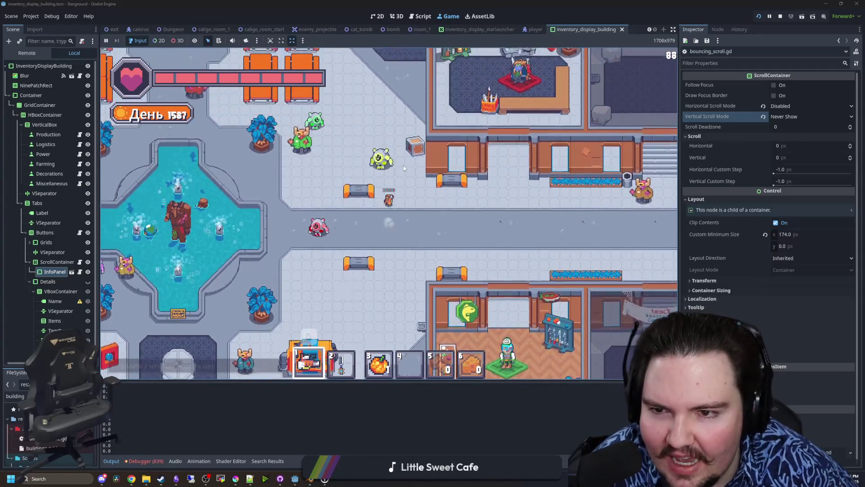
key("w")
key("a")
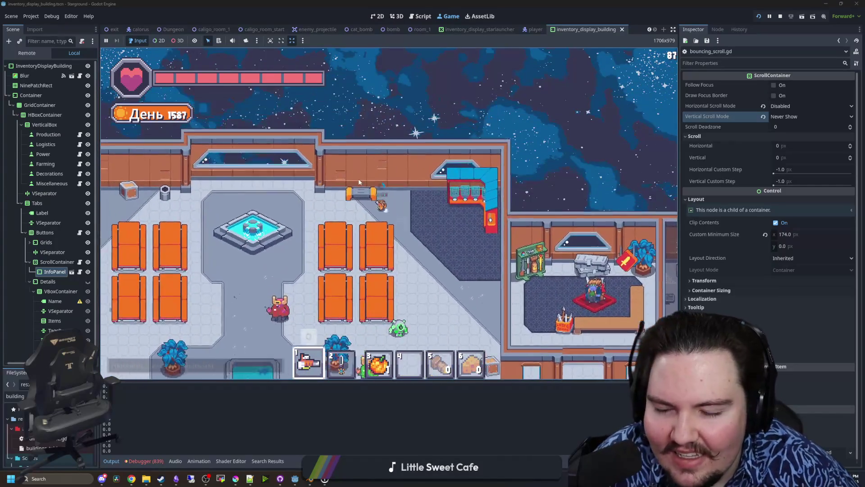
key("a")
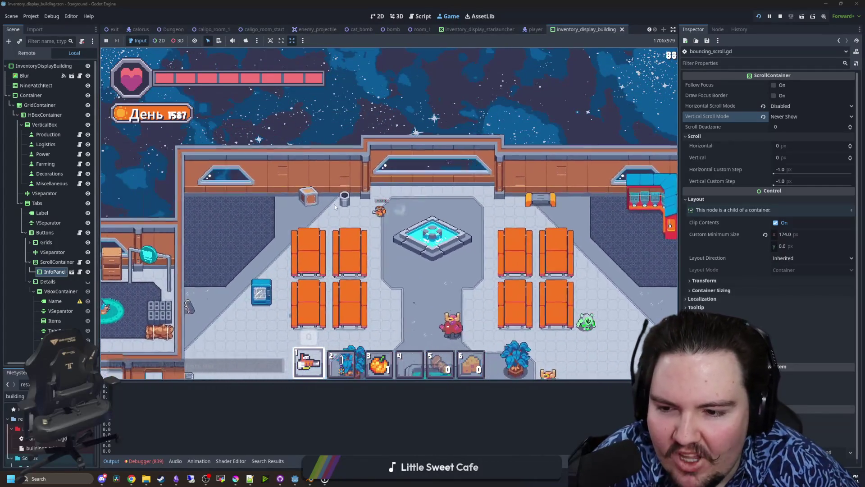
key("a")
key("s")
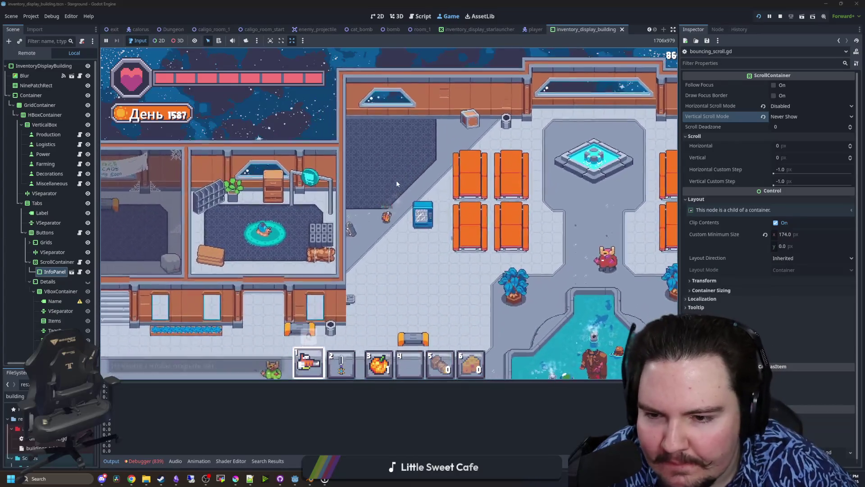
key("s")
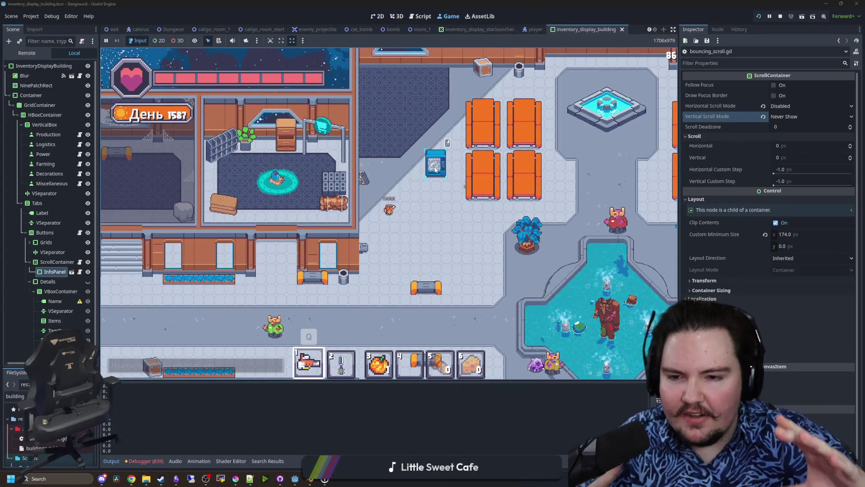
key("s")
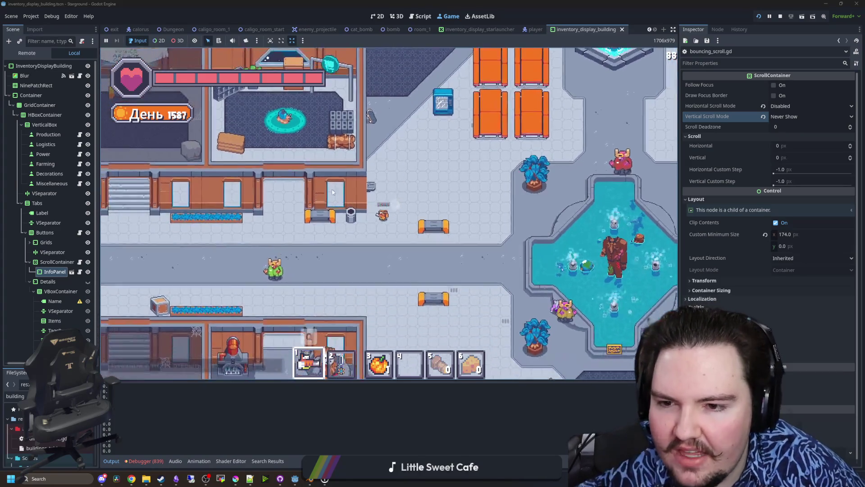
key("s")
key("a")
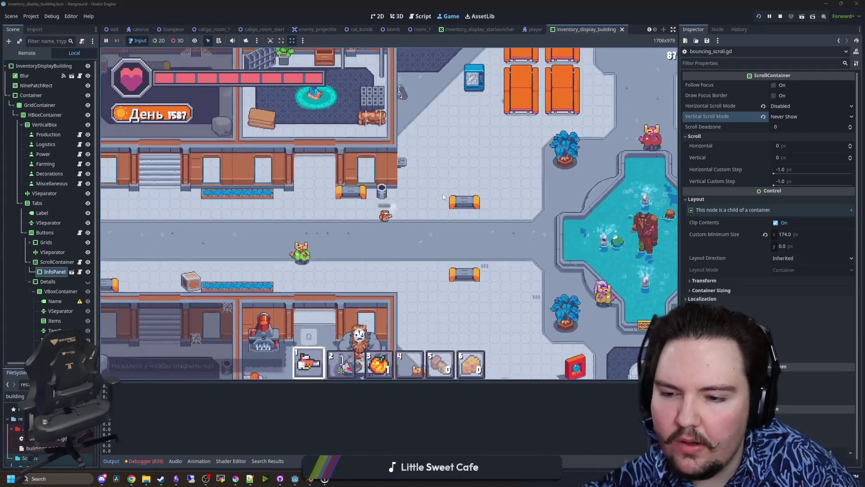
Walk past the central pedestal down to the ship bay and open the pause menu.
scroll(412, 287, "up", 5)
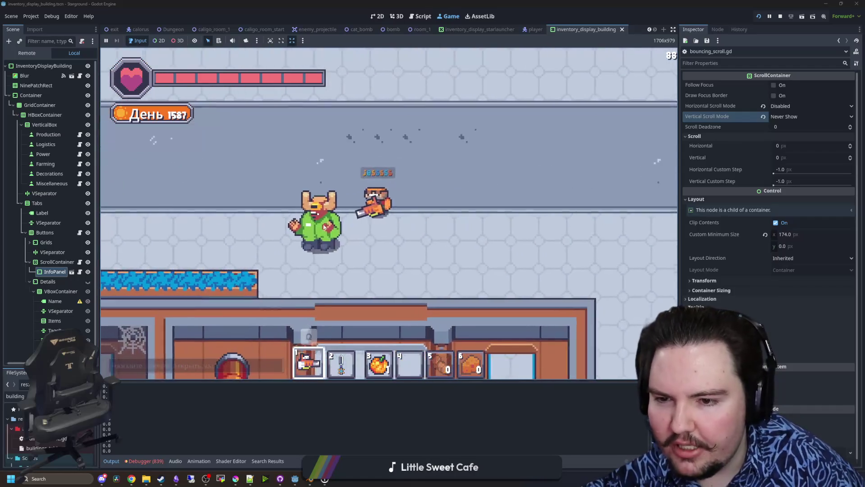
scroll(333, 221, "down", 5)
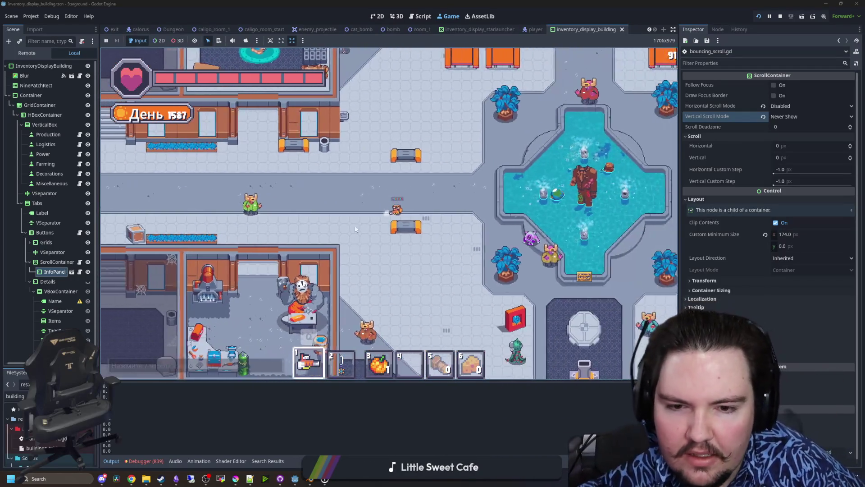
key("d")
key("s")
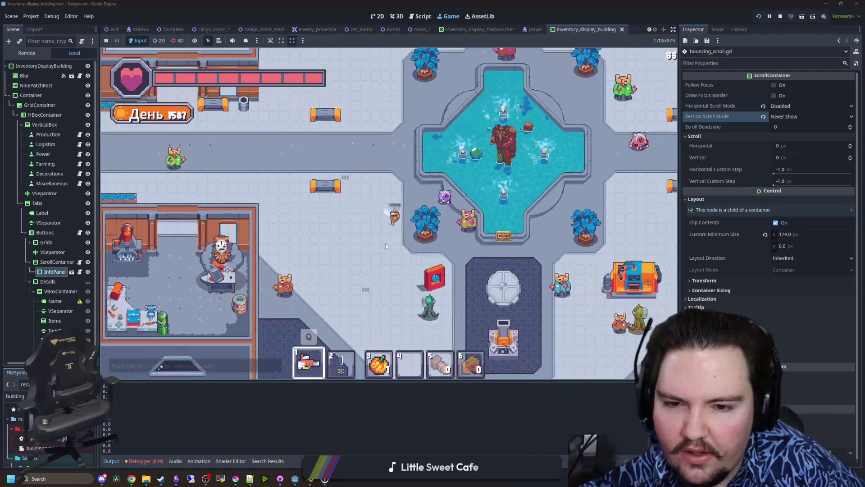
key("d")
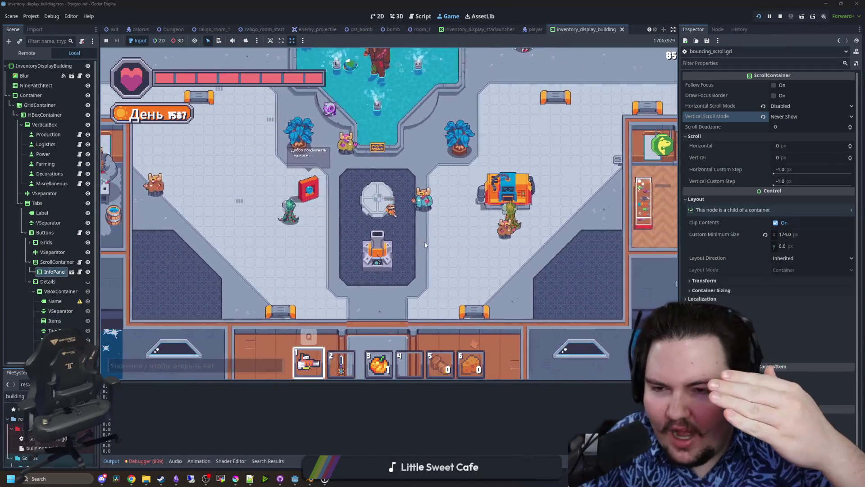
key("s")
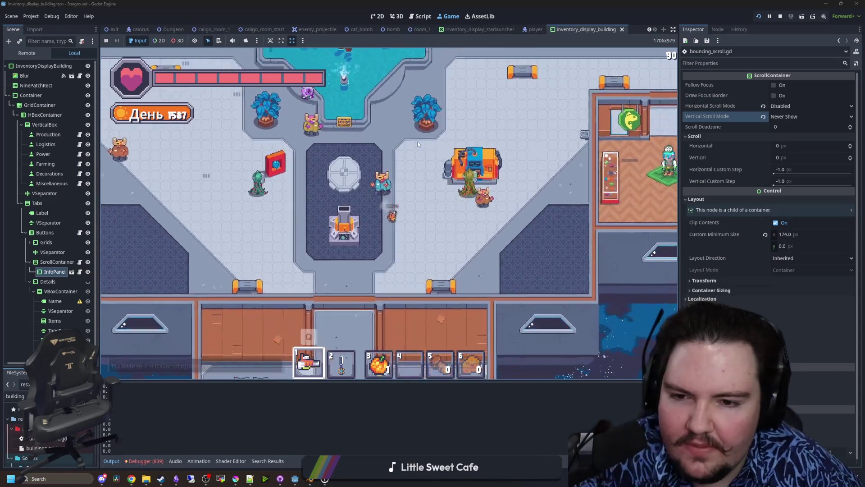
key("s")
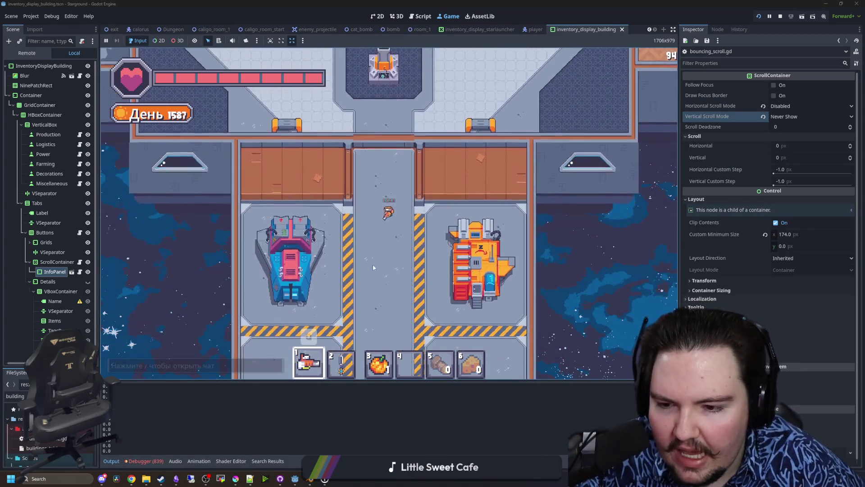
key("Escape")
Switch the game language from Russian to English and return to gameplay.
left_click(324, 261)
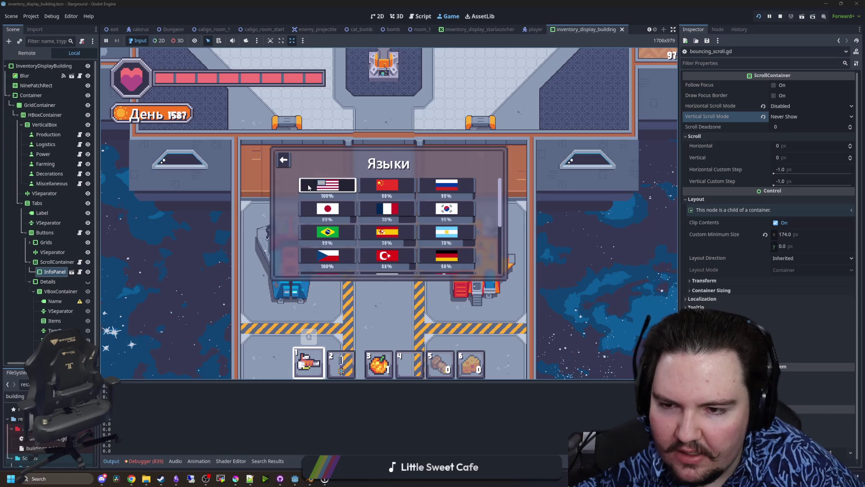
key("Return")
key("Escape")
Walk the player up through the lobby and back down beside the fountain plaza.
key("w")
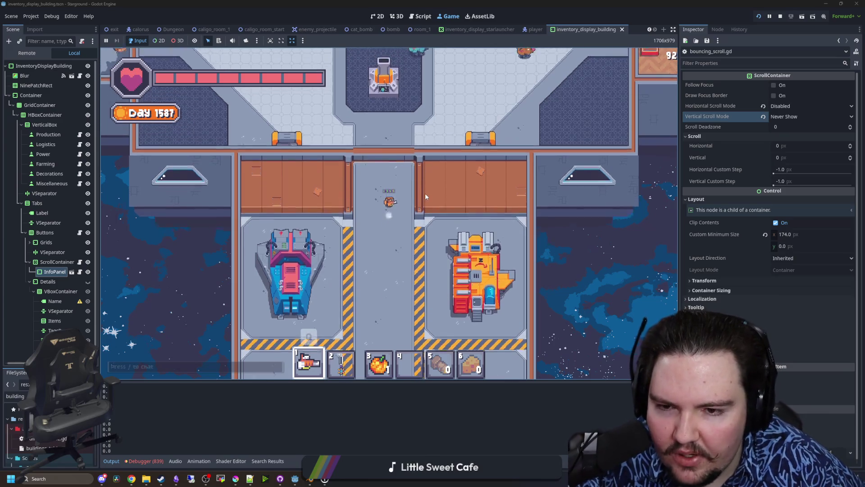
key("d")
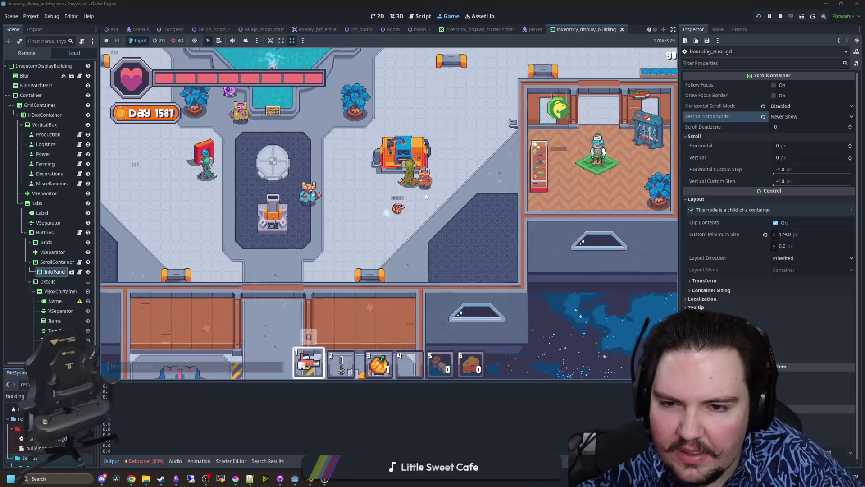
key("w")
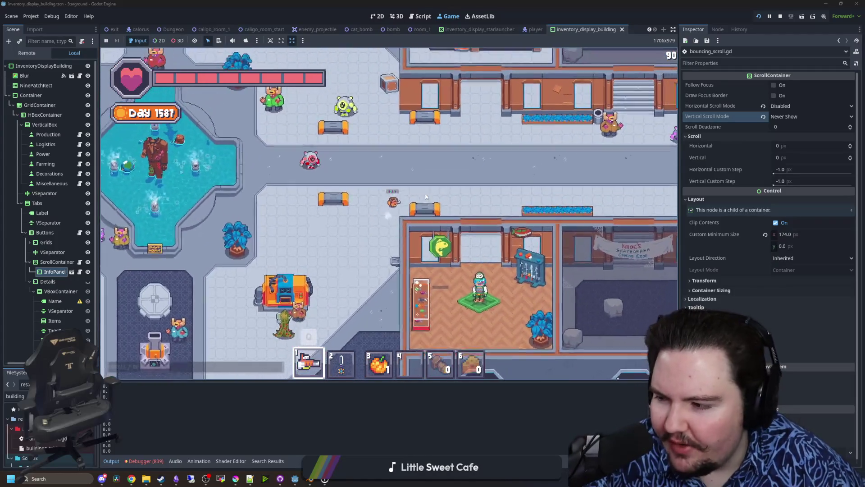
key("w")
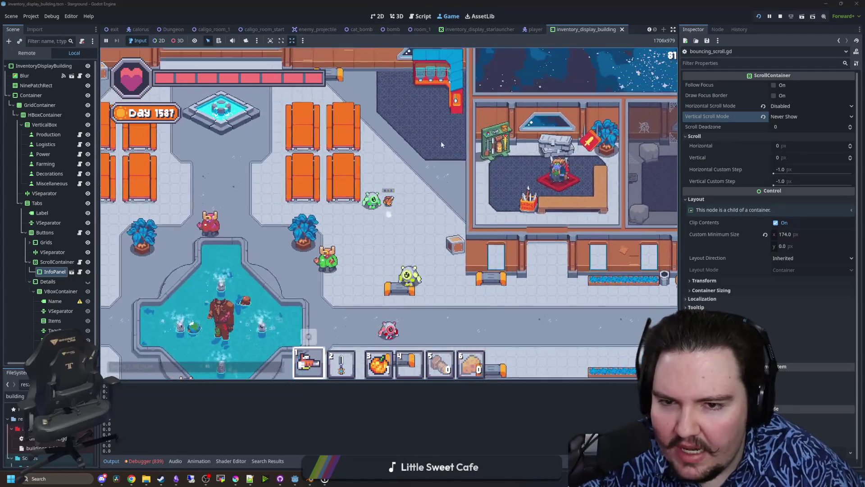
key("w")
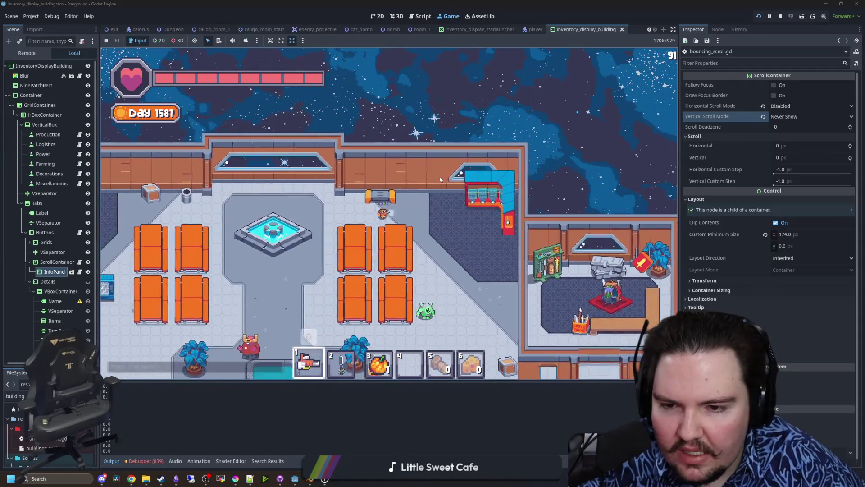
key("s")
key("a")
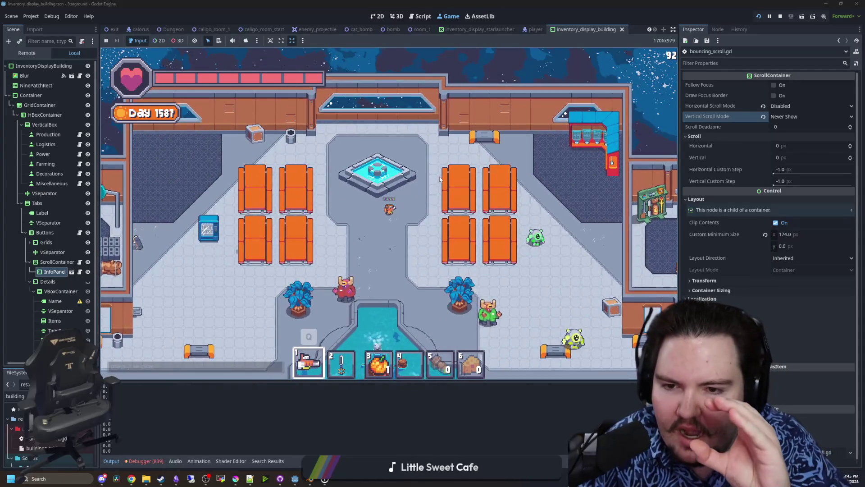
key("s")
key("a")
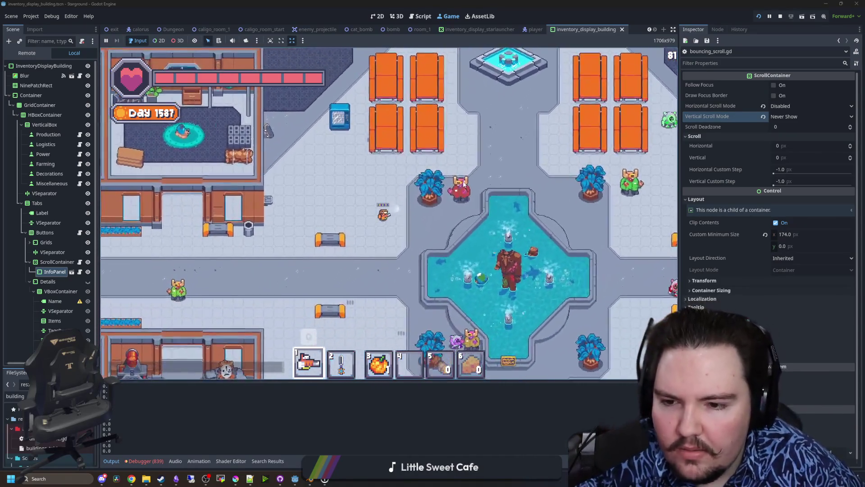
key("s")
key("a")
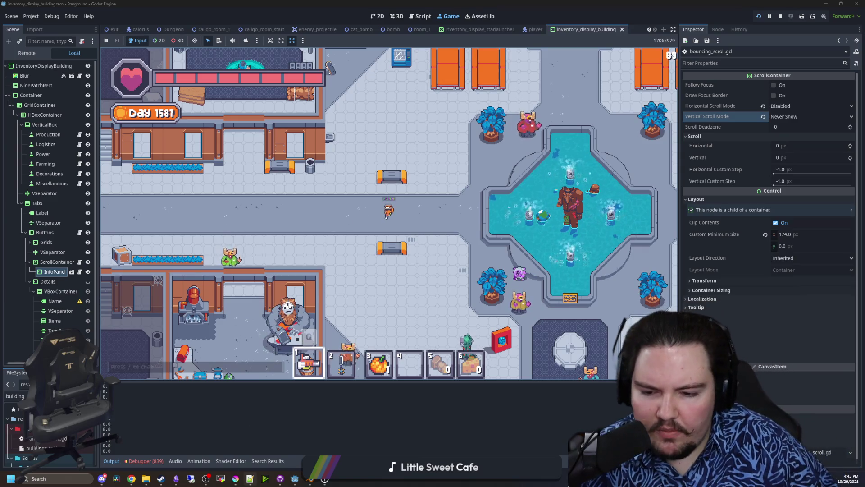
Open the Godot taskbar jump list and dismiss it.
mouse_move(280, 479)
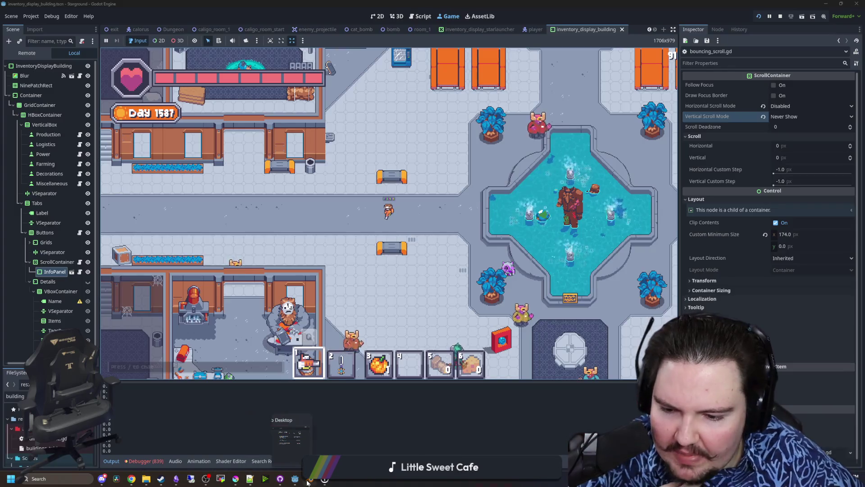
right_click(295, 478)
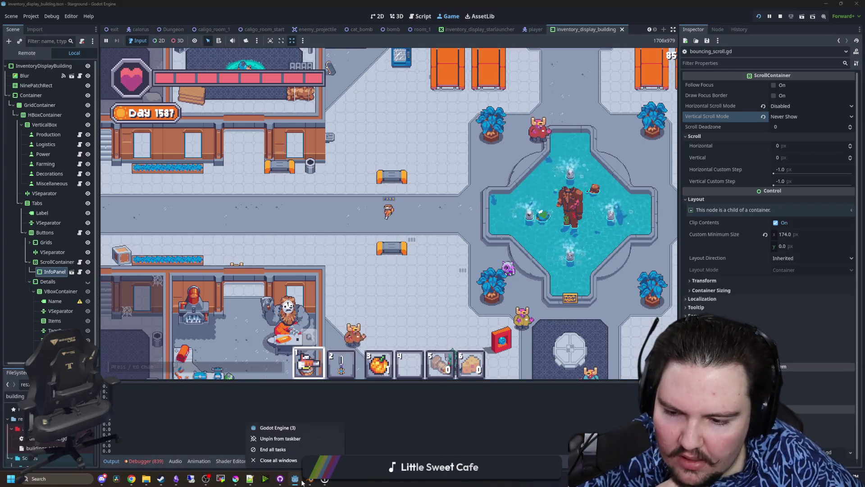
left_click(302, 431)
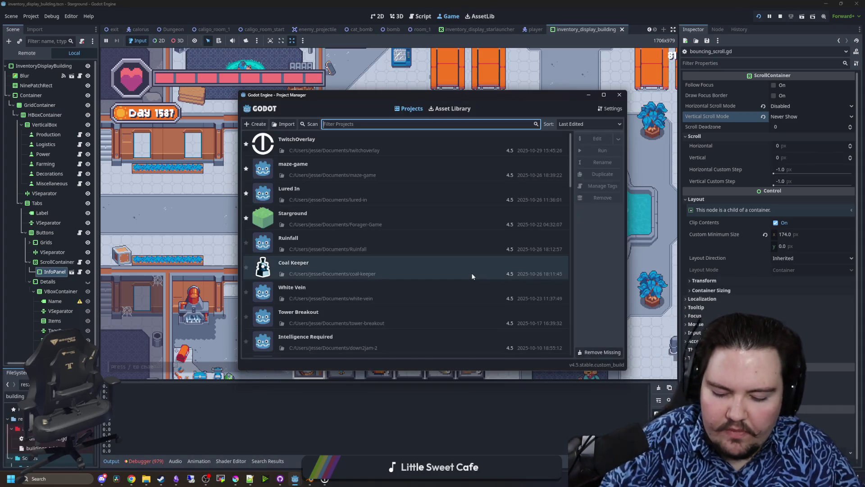
Open the Coal Keeper project from the Project Manager and enlarge its player.tscn editor window.
double_click(294, 275)
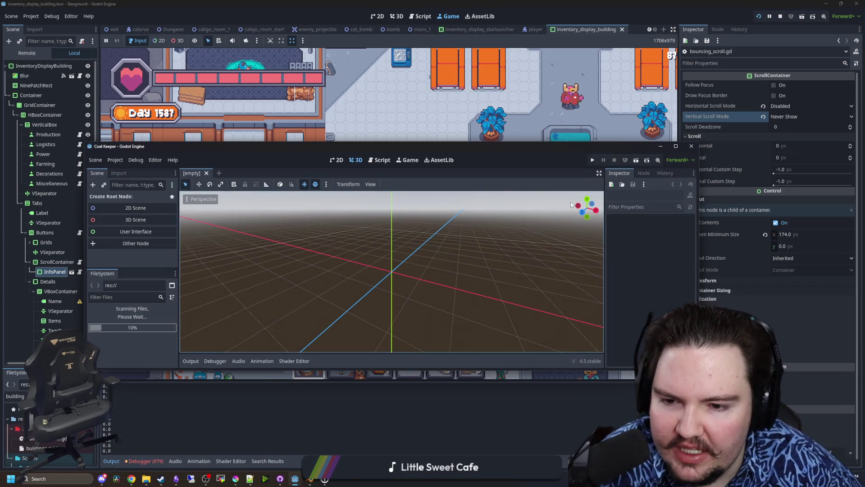
mouse_move(674, 150)
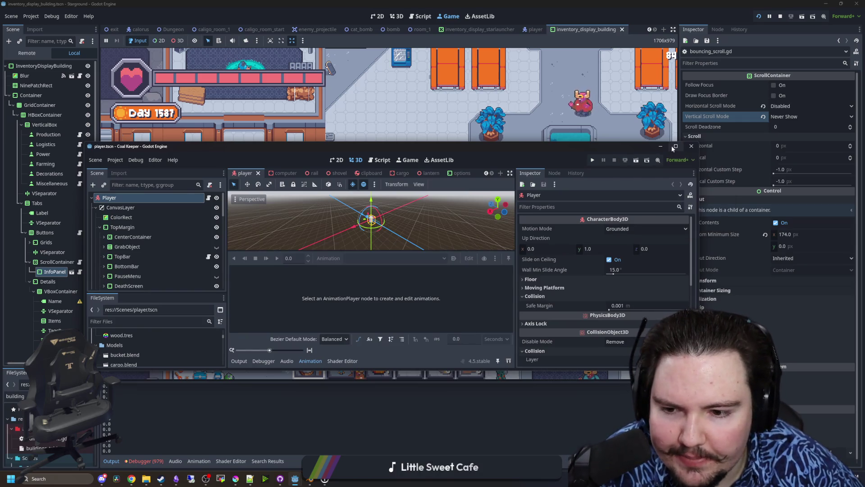
left_click(675, 146)
Clear the 3D selection and run Coal Keeper in a separate debug window.
left_click(530, 164)
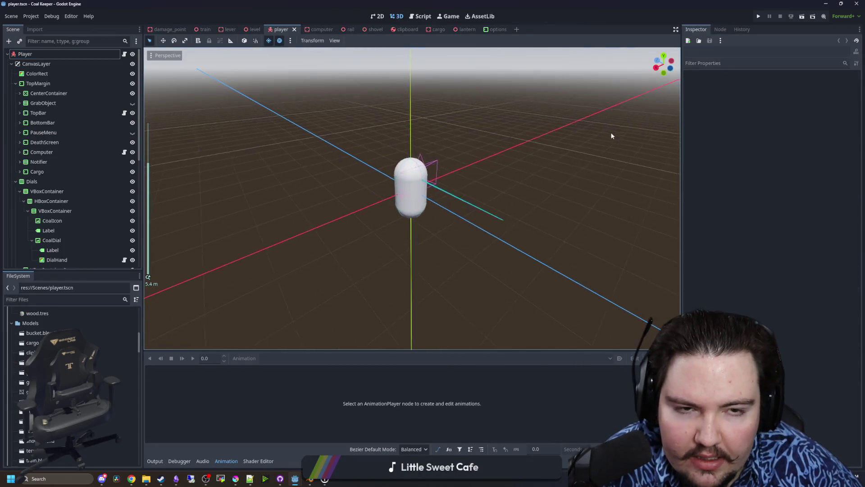
scroll(610, 132, "up", 2)
left_click(759, 17)
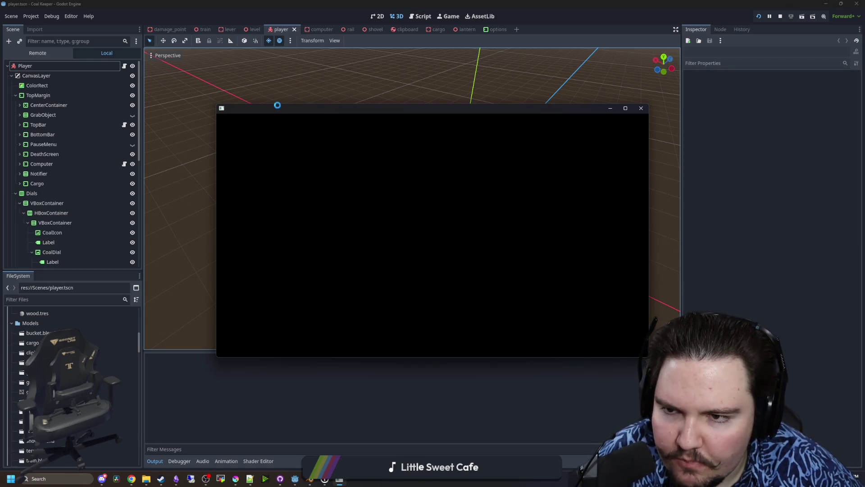
left_click_drag(315, 113, 278, 118)
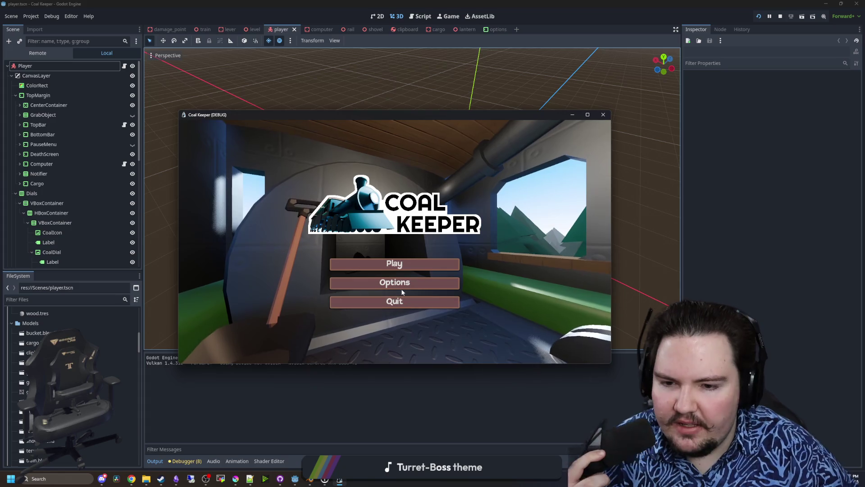
Look over Coal Keeper's Options screen, close it, and start playing from the main menu.
left_click(401, 285)
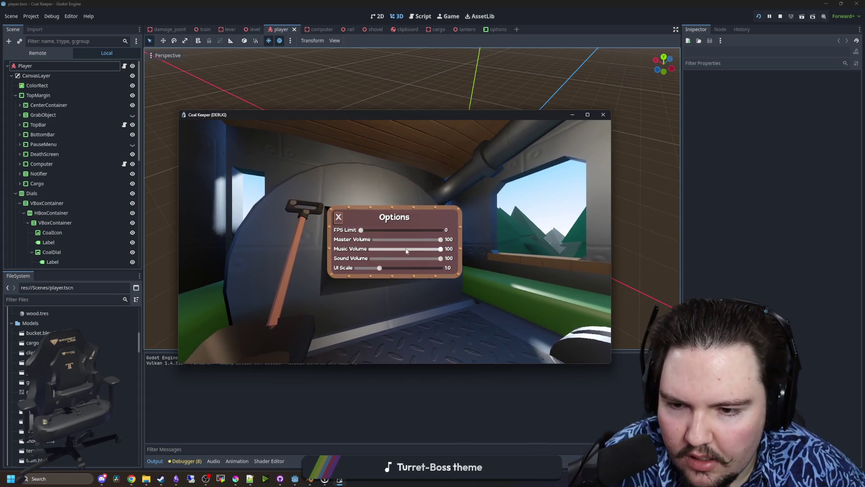
left_click(339, 217)
left_click(356, 263)
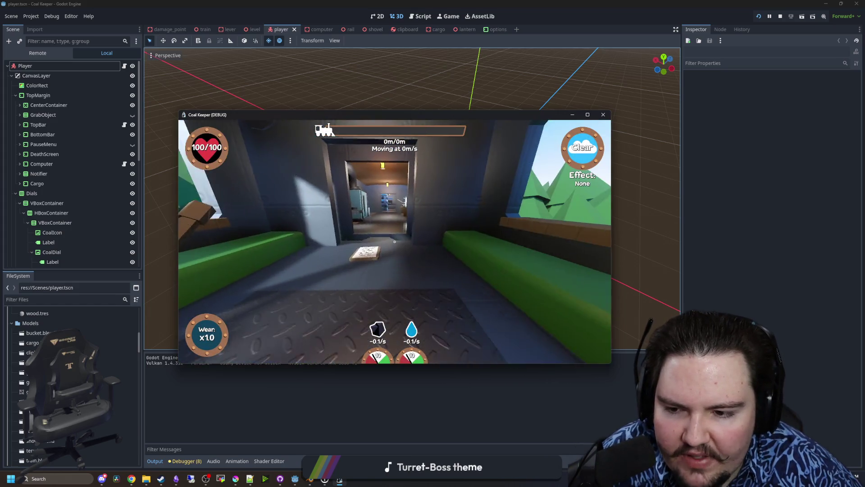
Lower the master volume to 10 through the pause menu's Options.
key("Escape")
left_click(392, 245)
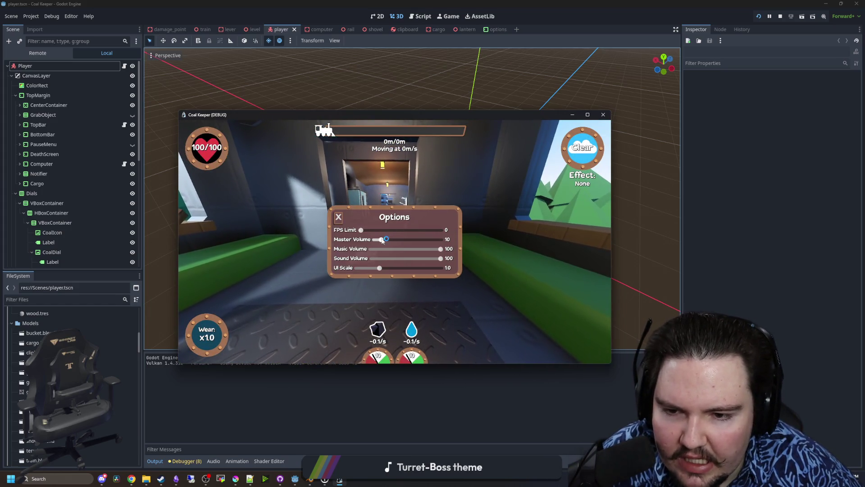
key("Escape")
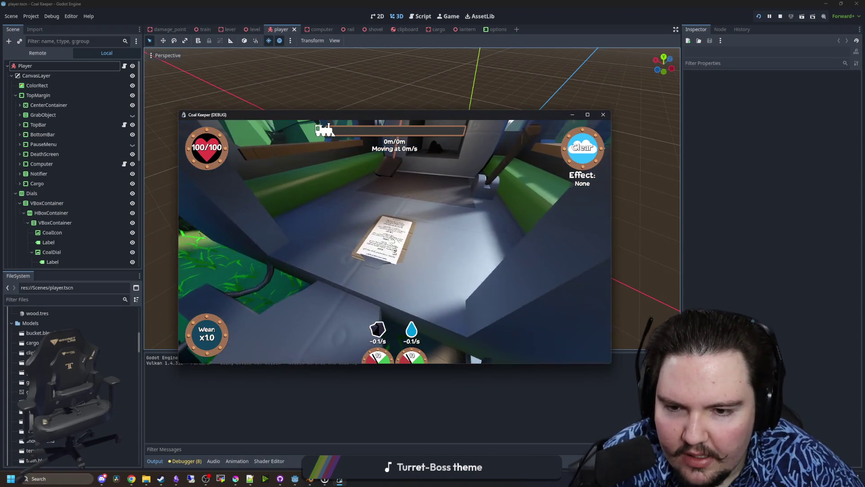
Read the job clipboard, put it down, fill the water tank, and head to the furnace.
left_click(395, 241)
left_click(395, 241)
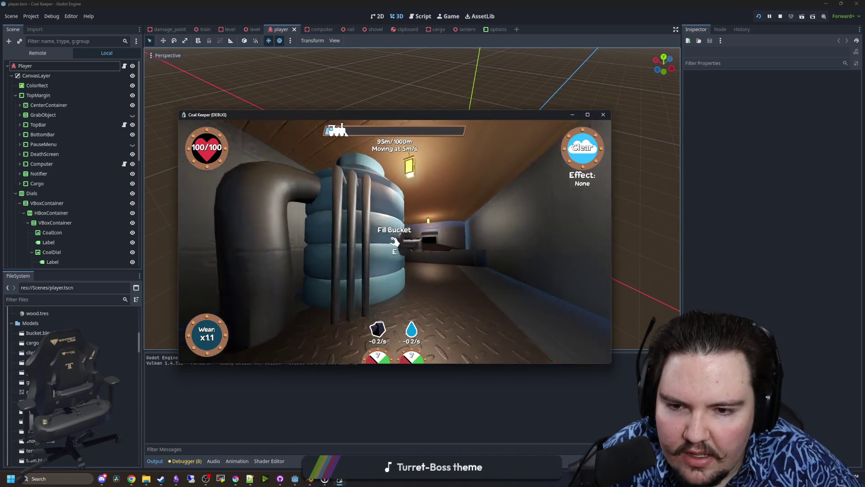
key("w")
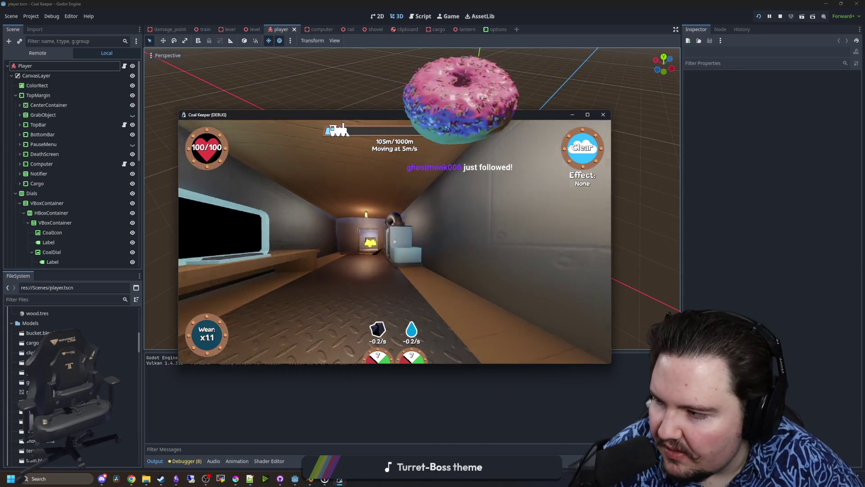
key("e")
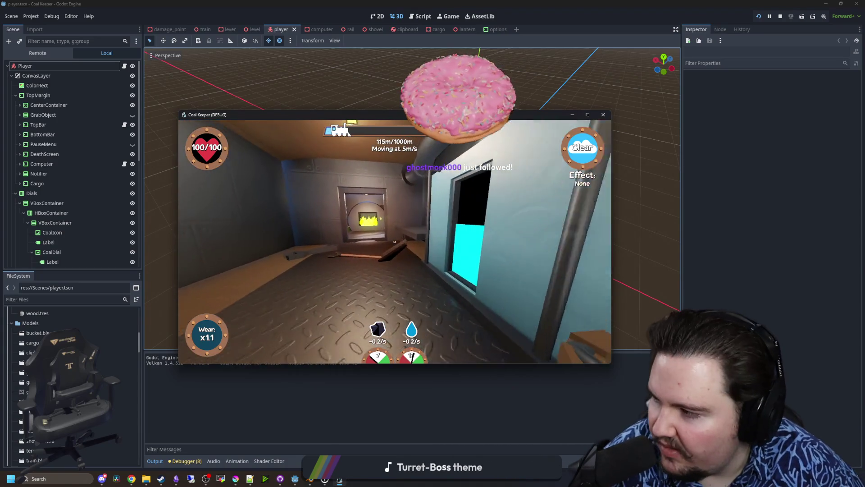
key("w")
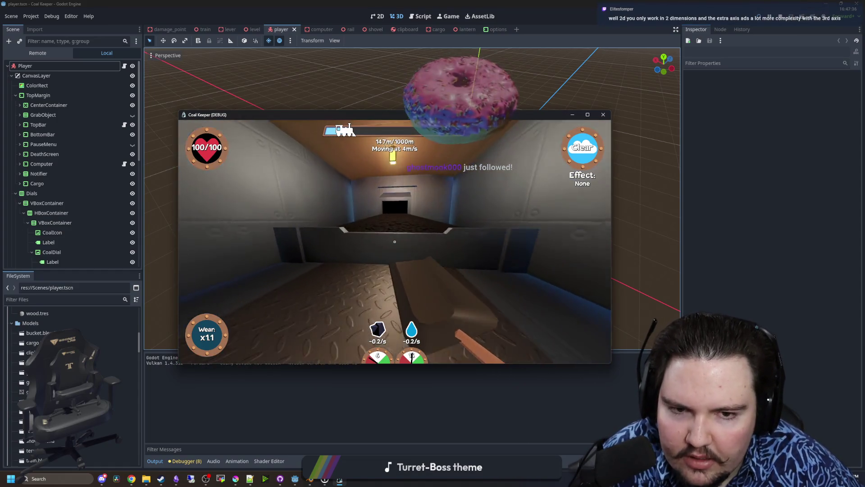
Keep shovelling coal and walking the train until it reaches 1000m and shows Destination Reached!
left_click(394, 241)
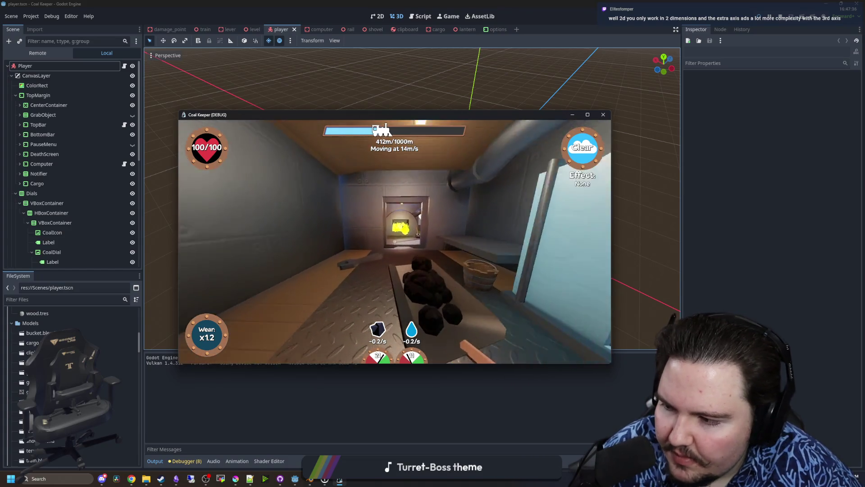
key("w")
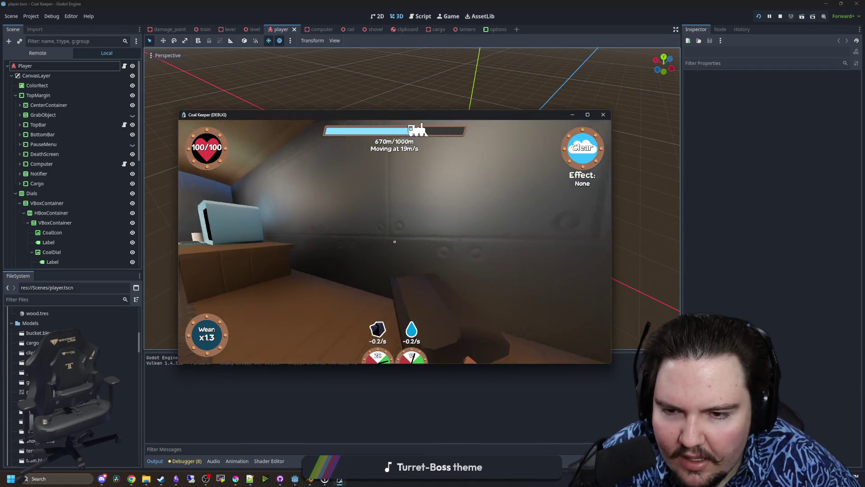
key("w")
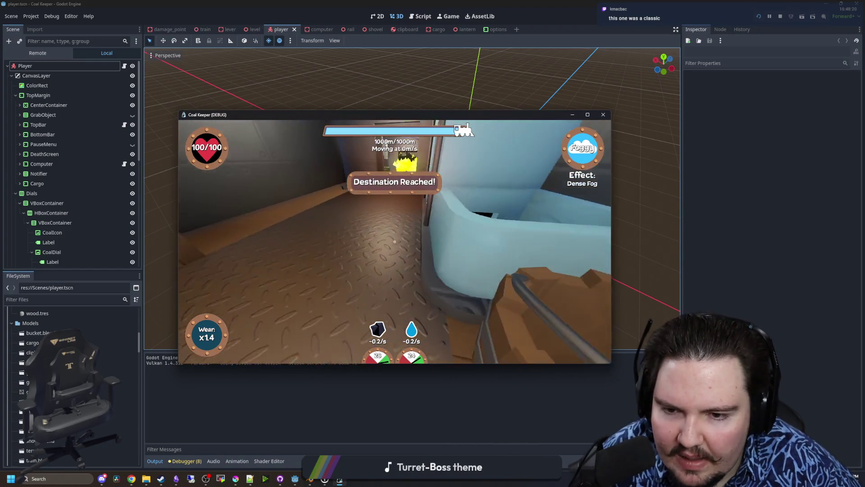
Walk to the desk computer and choose the Radioactive Waste cargo with the Water Tank Capacity reward.
key("w")
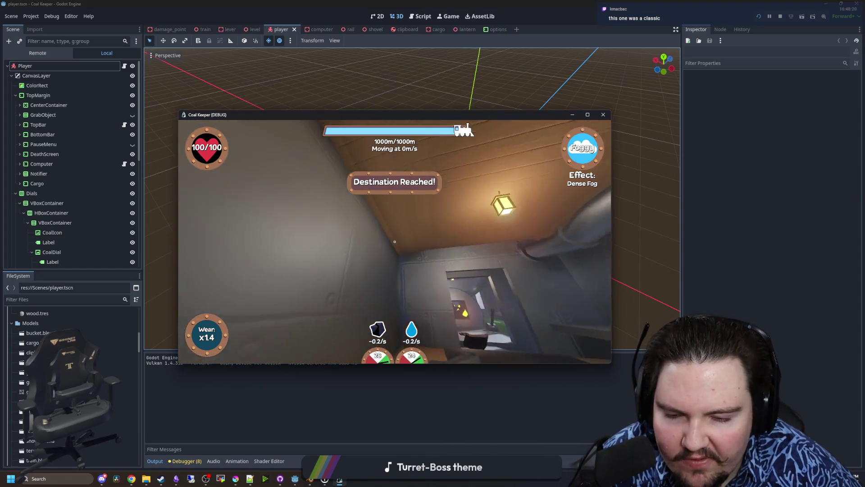
key("w")
key("w")
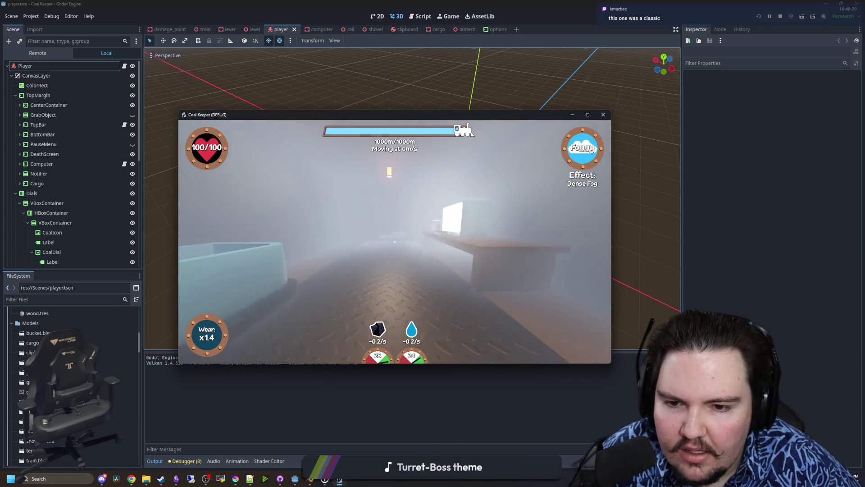
key("w")
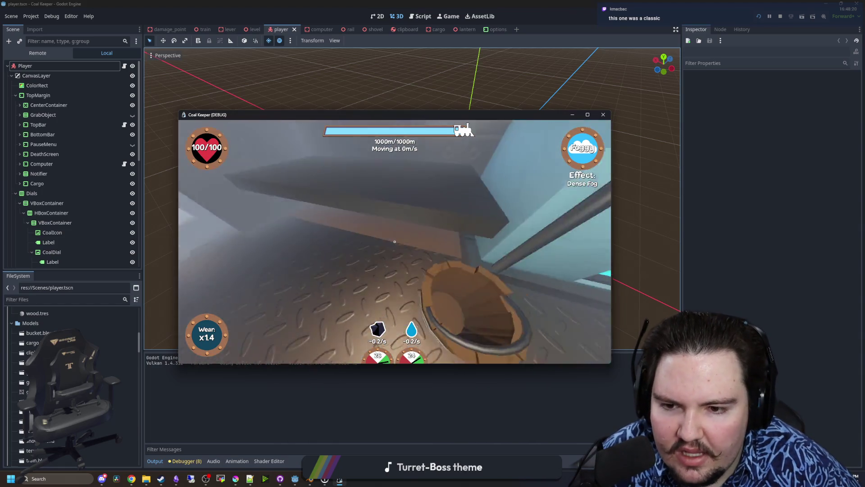
key("w")
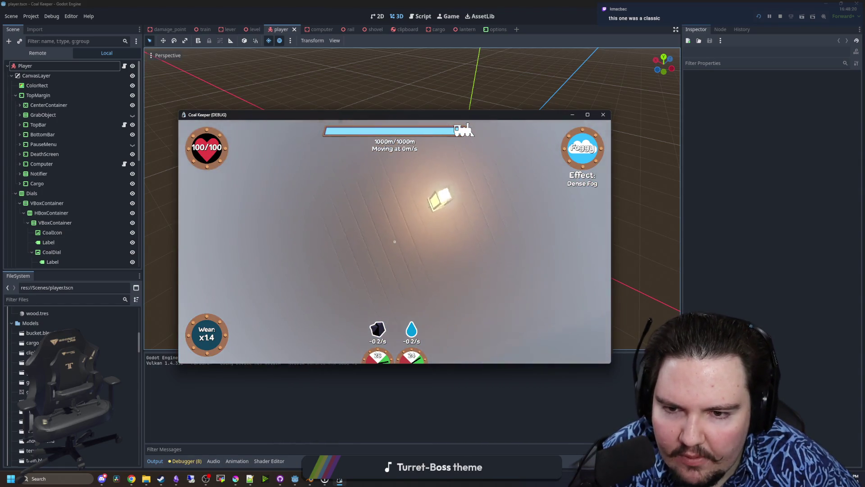
key("w")
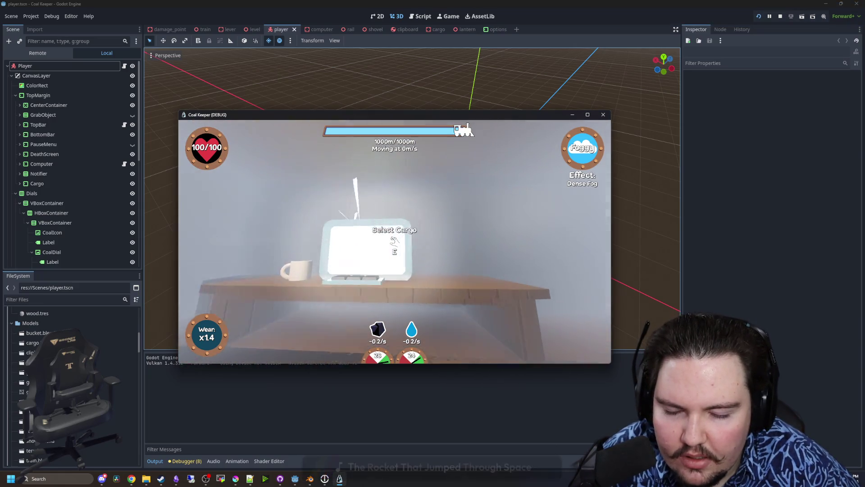
key("e")
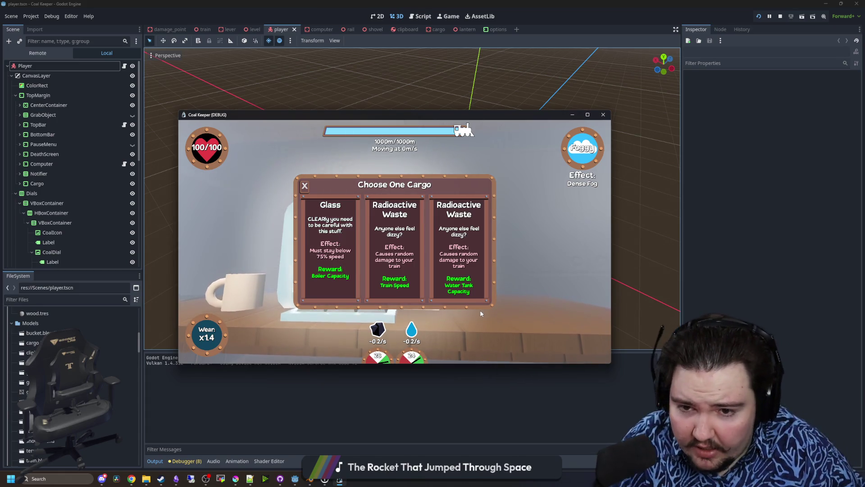
left_click(475, 238)
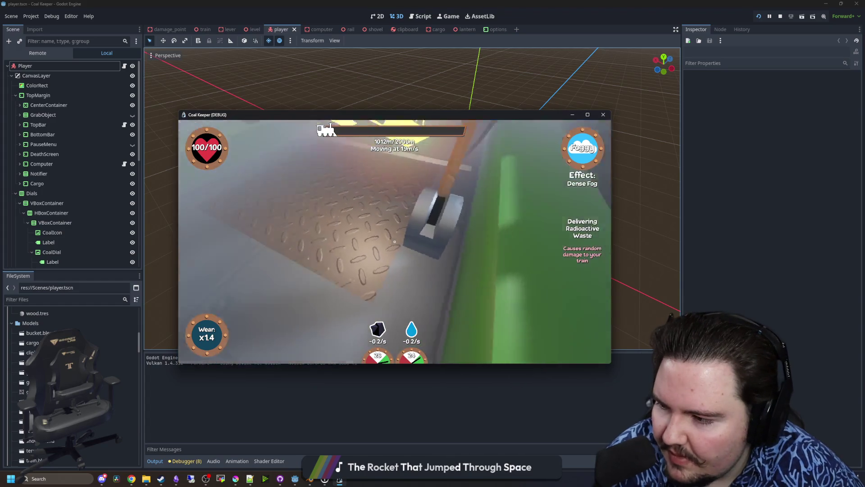
Pick up the shovel and keep shovelling coal into the furnace.
left_click(395, 242)
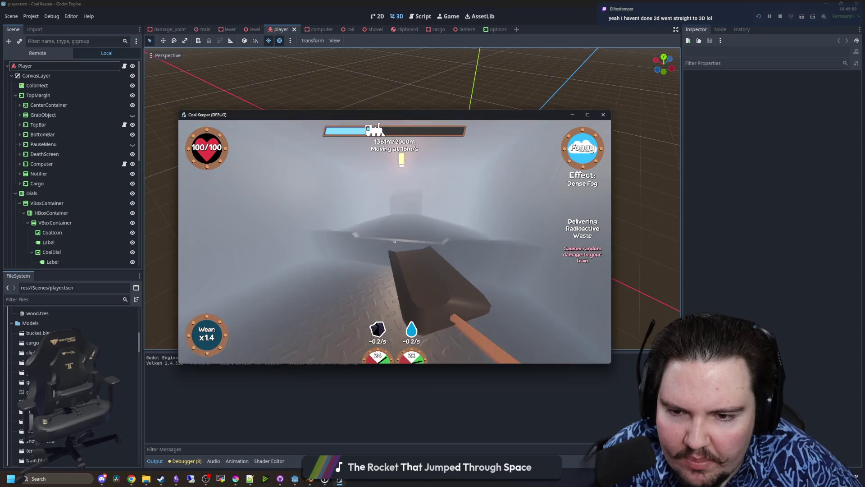
left_click(395, 242)
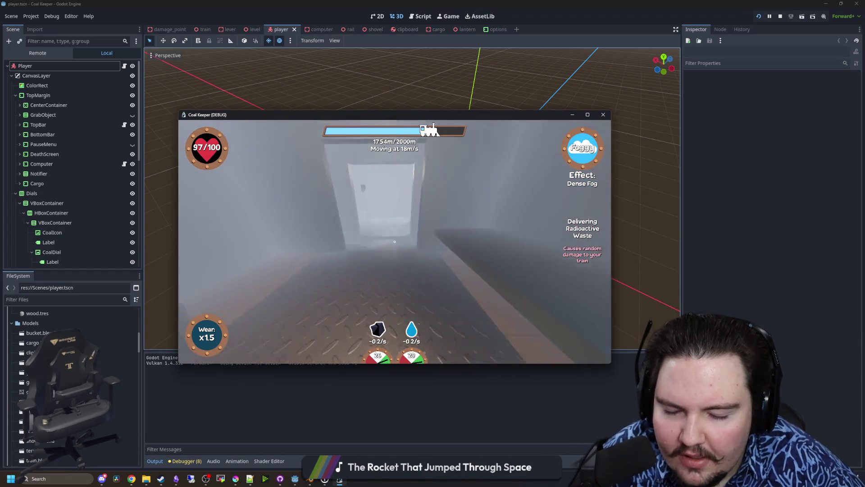
left_click(394, 242)
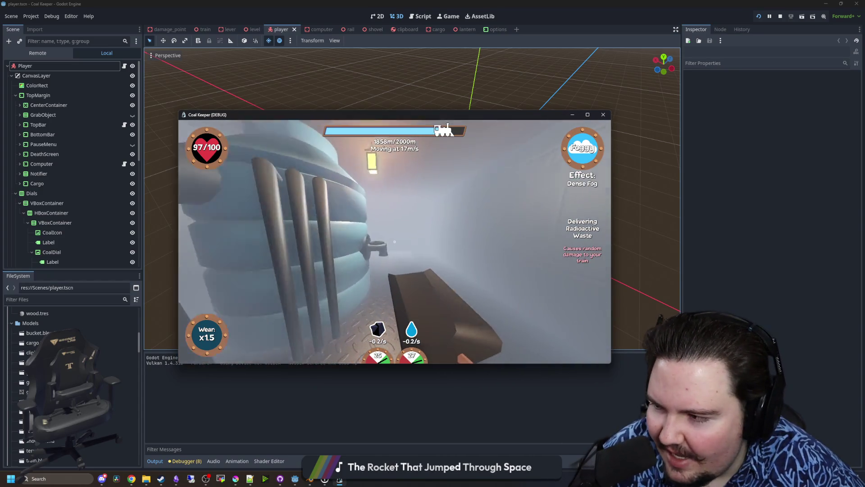
Use the in-game options to maximize the game window, then move the restored window back over the editor.
key("Escape")
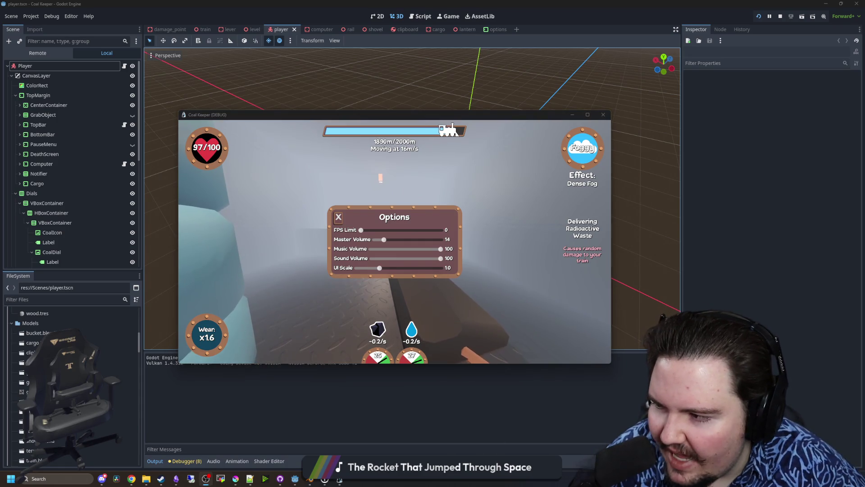
left_click(338, 217)
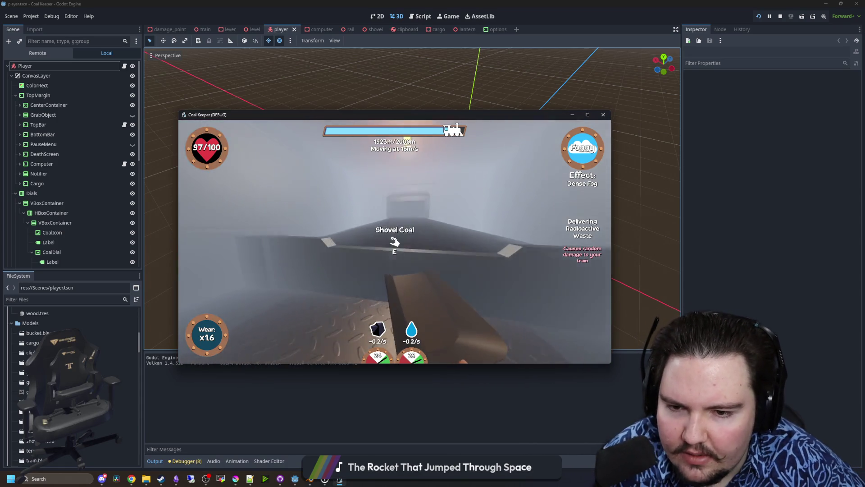
key("Escape")
left_click(588, 115)
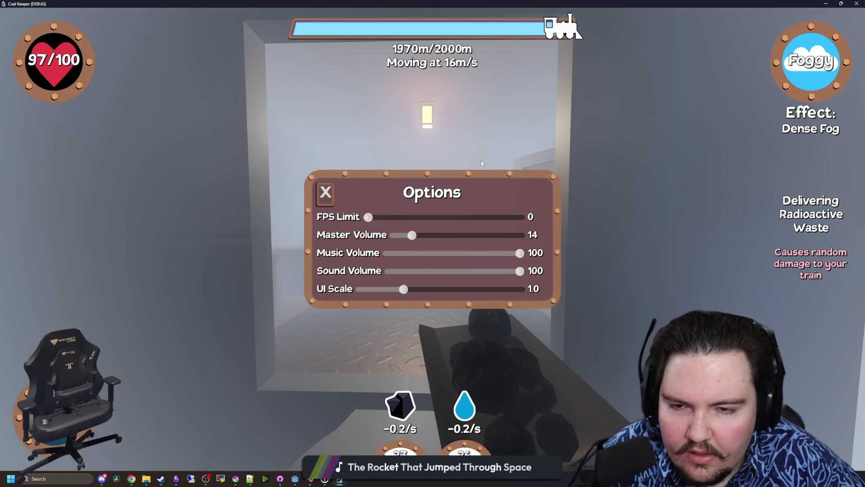
key("Escape")
key("w")
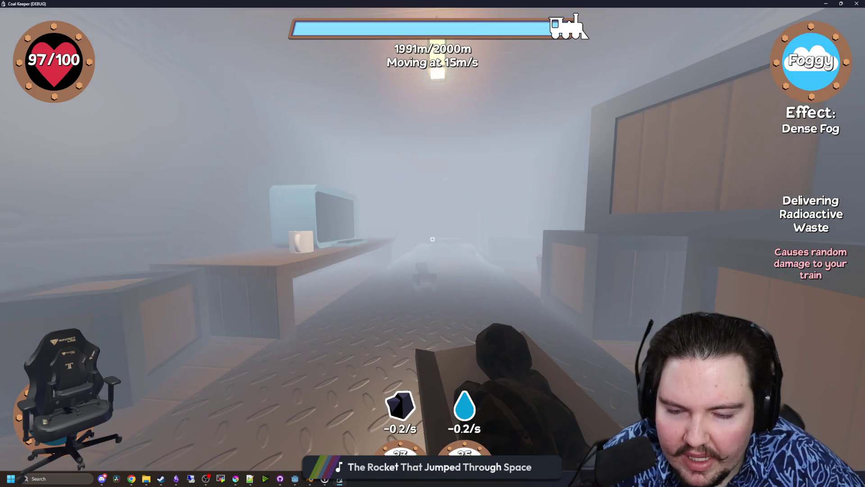
key("Escape")
left_click_drag(369, 4, 370, 149)
key("Escape")
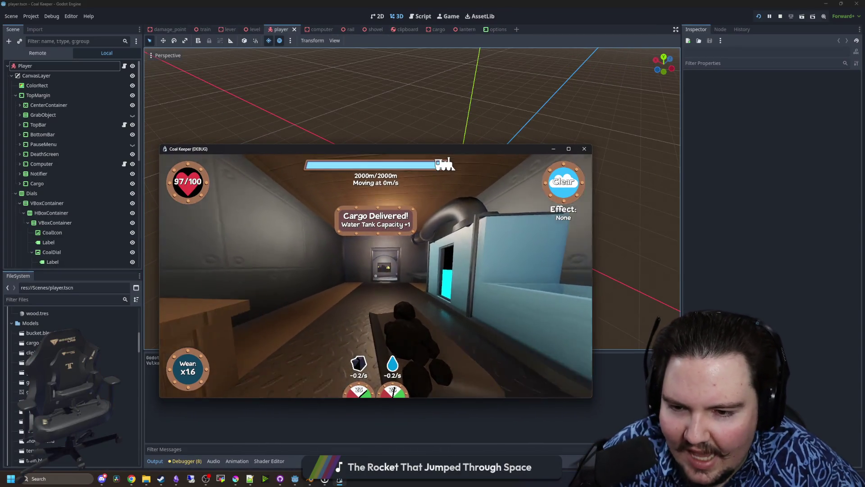
Walk through the train cars to the computer and bring up the cargo selection.
key("w")
key("w")
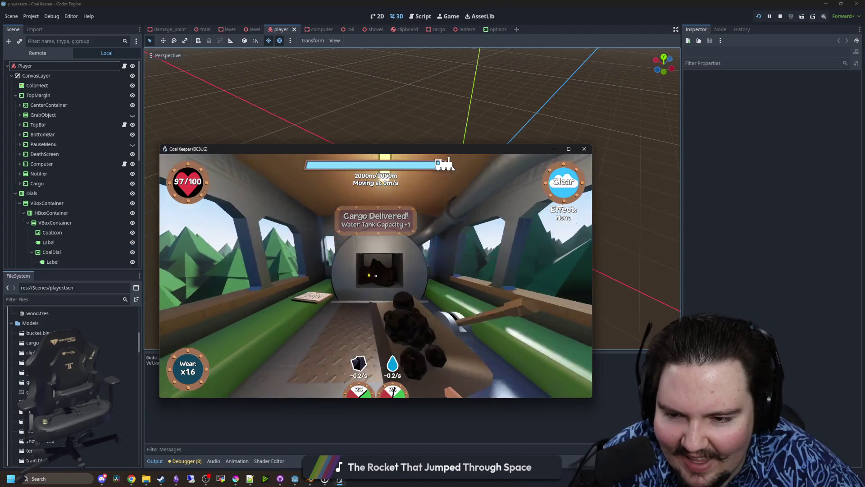
key("w")
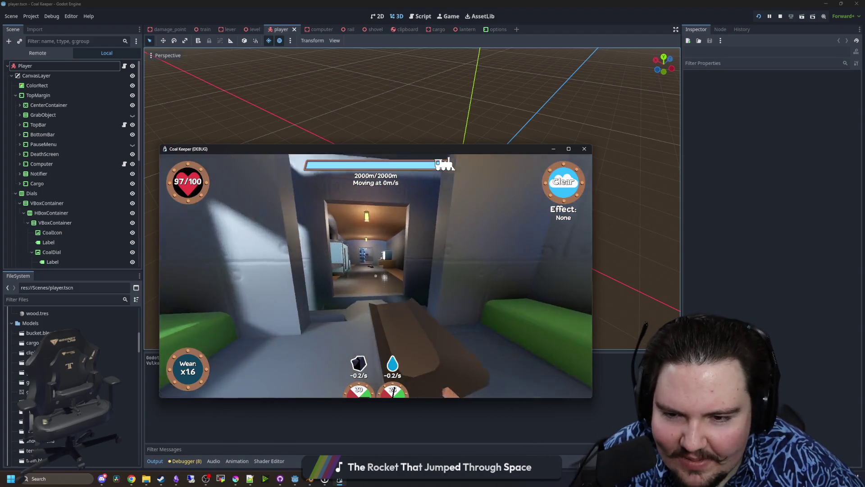
key("w")
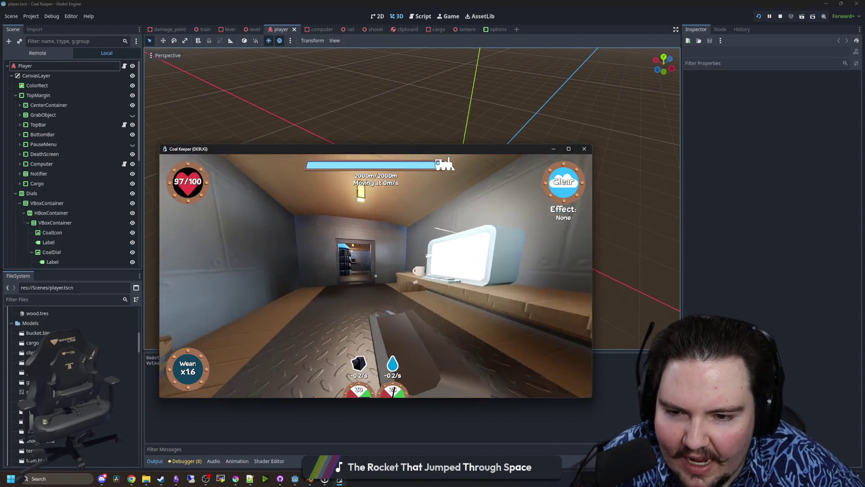
key("w")
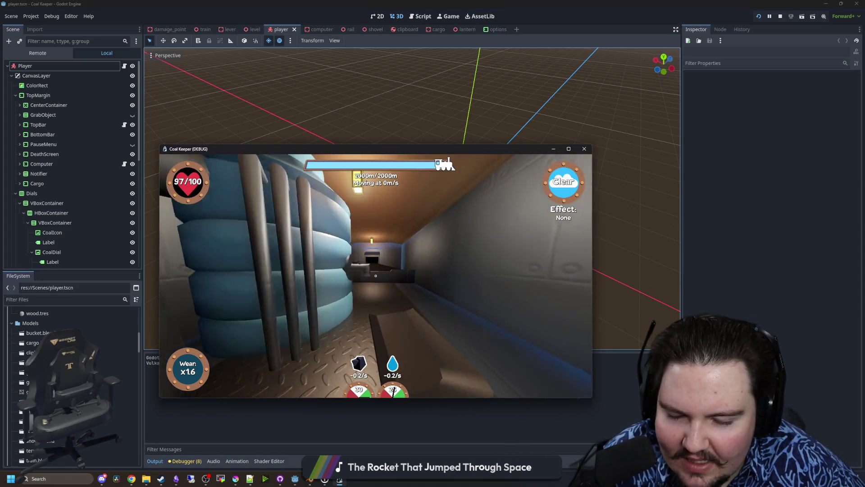
key("w")
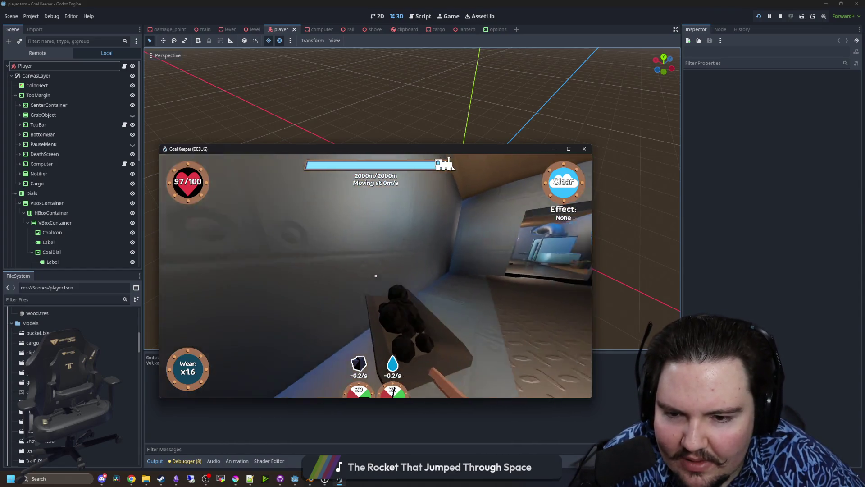
key("w")
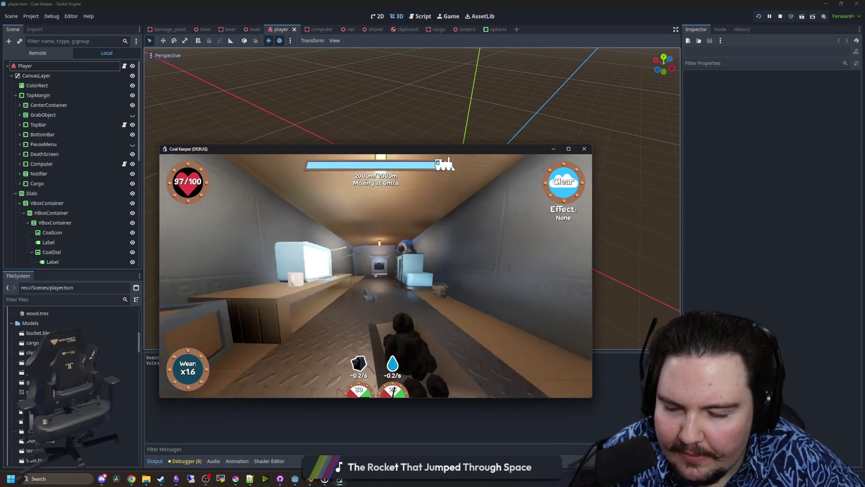
key("w")
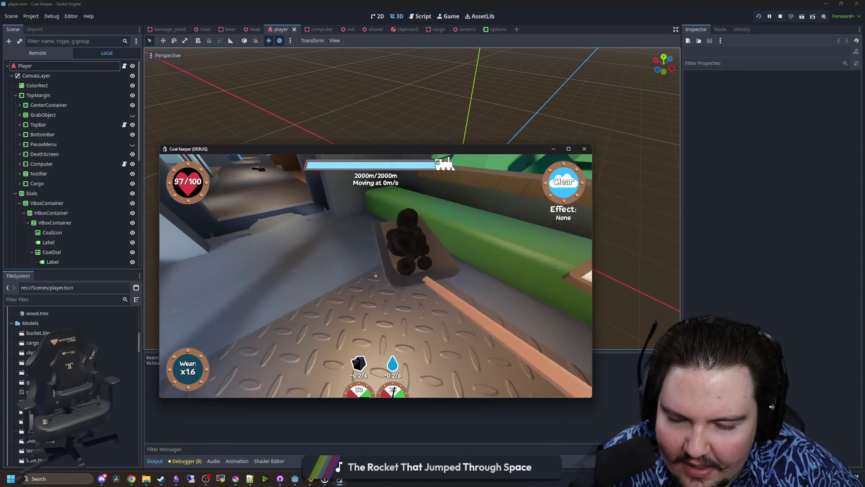
key("w")
key("w")
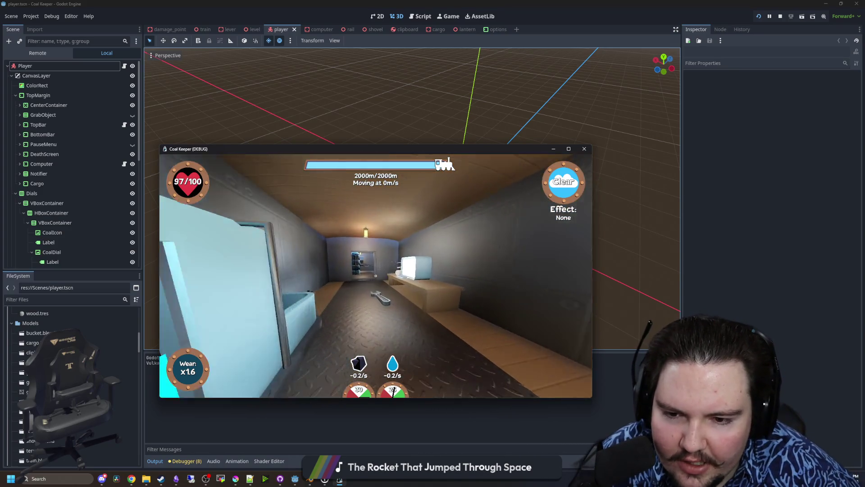
key("e")
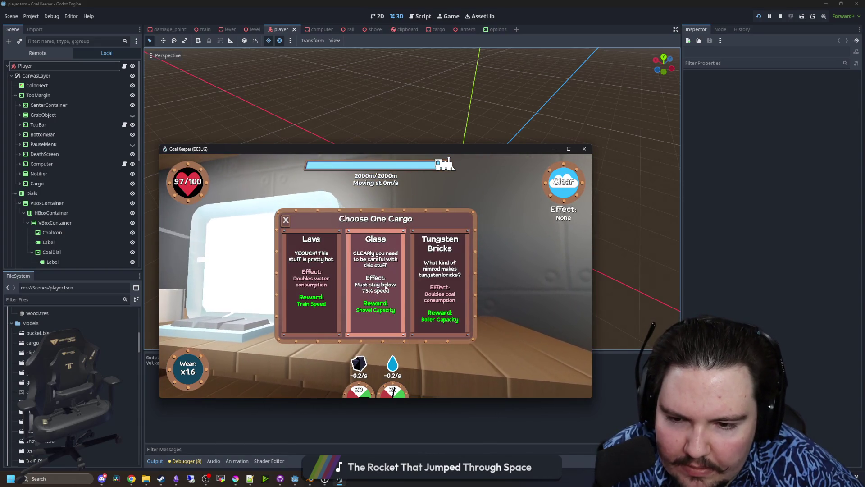
Choose Lava as the cargo and start the train.
left_click(309, 282)
key("Escape")
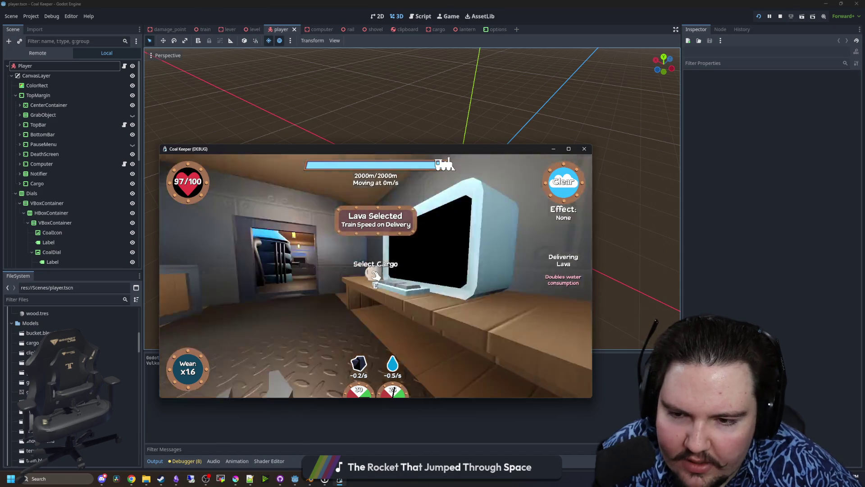
key("w")
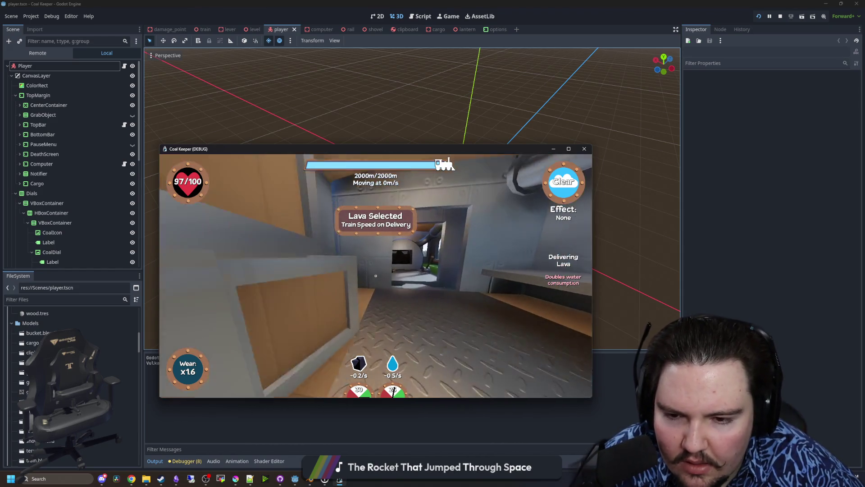
key("e")
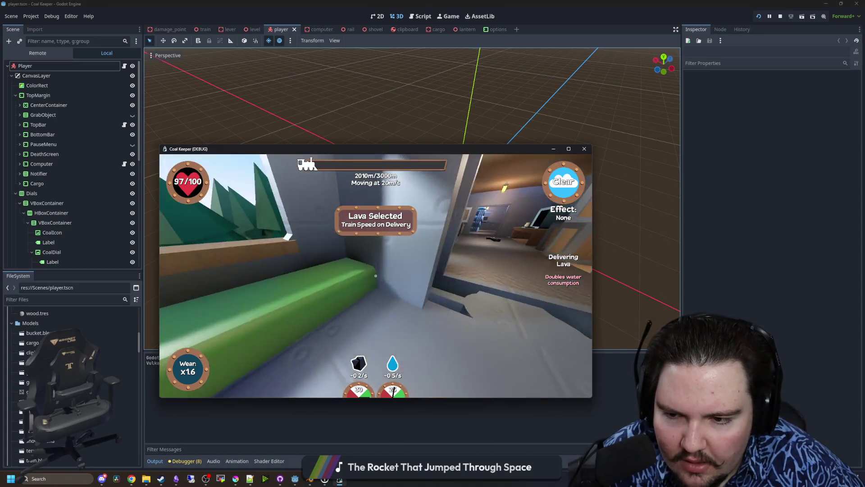
Walk between the coal box and water tub while the train travels to 3000m.
key("w")
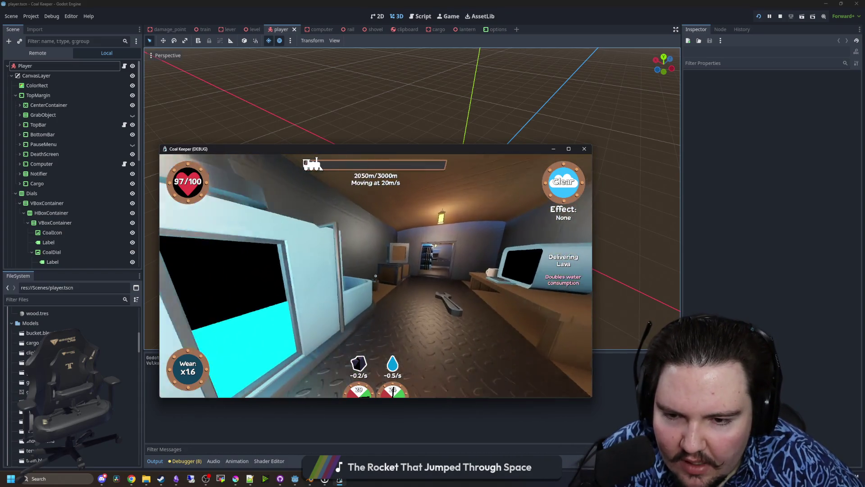
key("w")
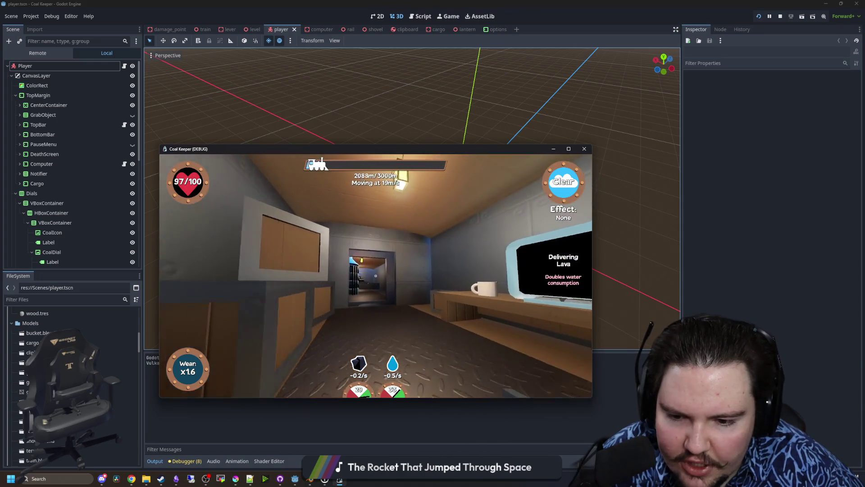
key("w")
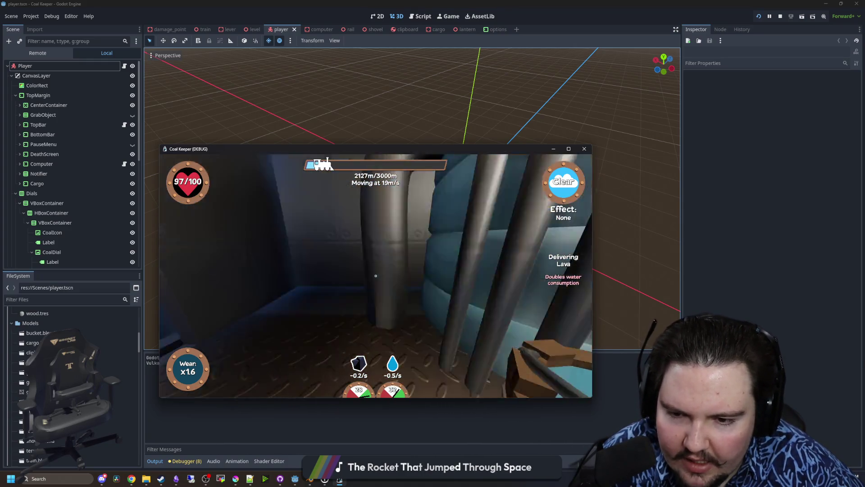
key("w")
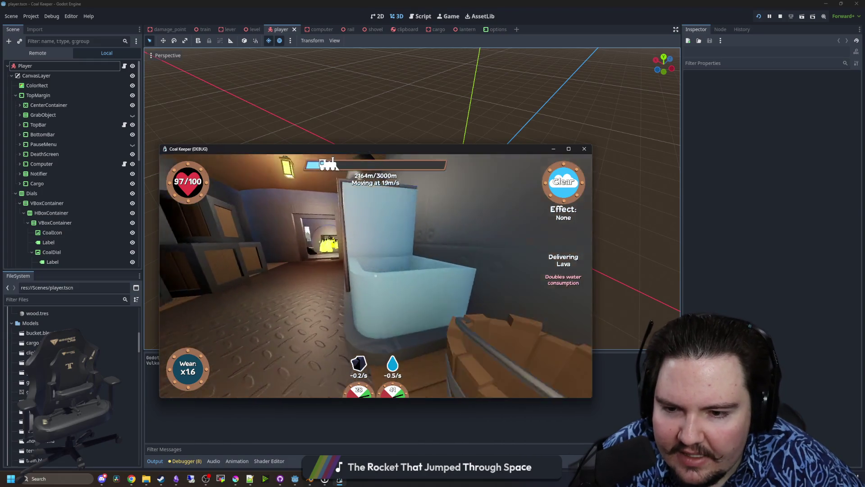
key("w")
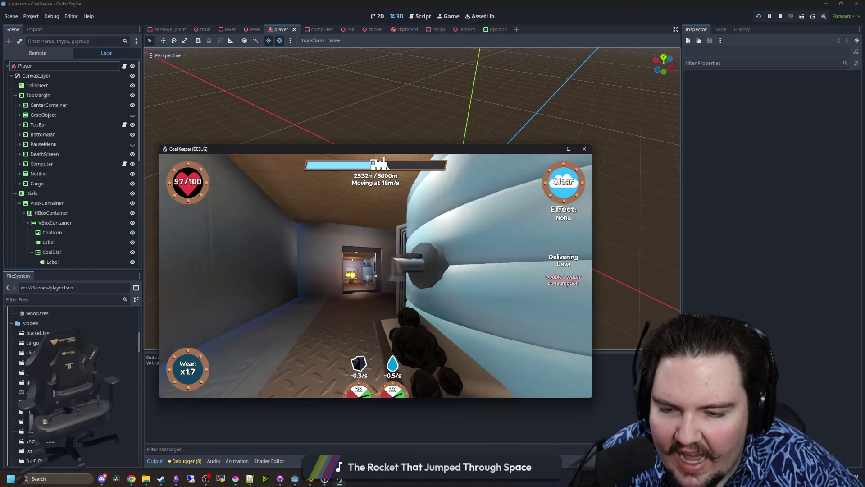
key("w")
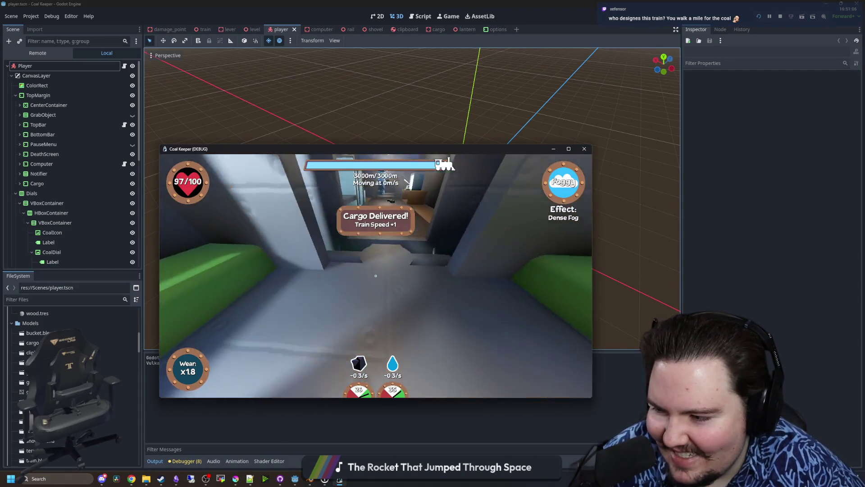
Walk to the water tank and refill the boiler water.
key("w")
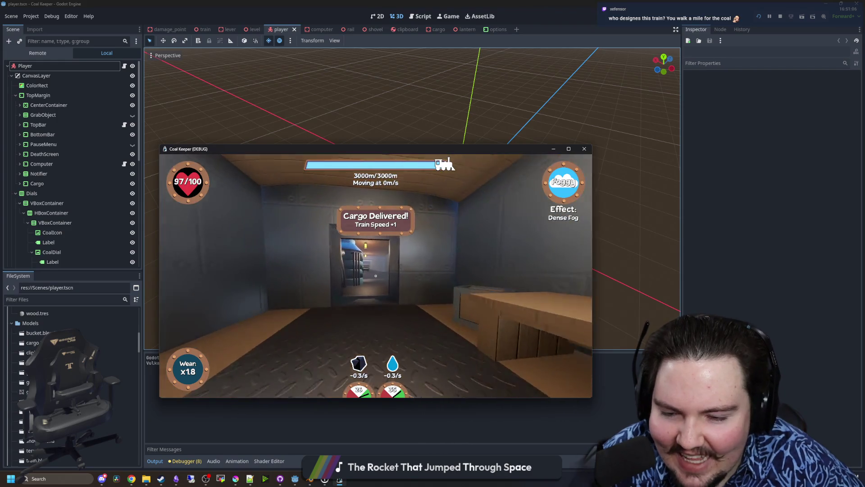
key("w")
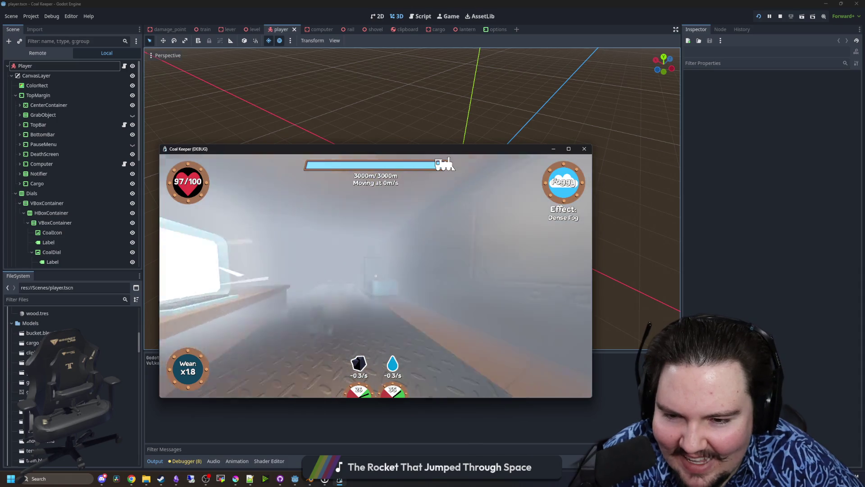
key("w")
left_click(375, 275)
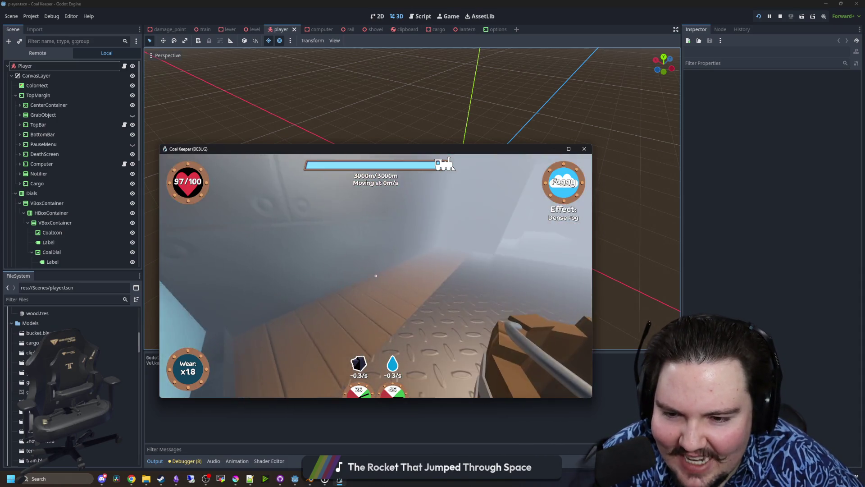
Shovel coal into the furnace, then bring up the cargo choice at the desk computer.
key("w")
key("w")
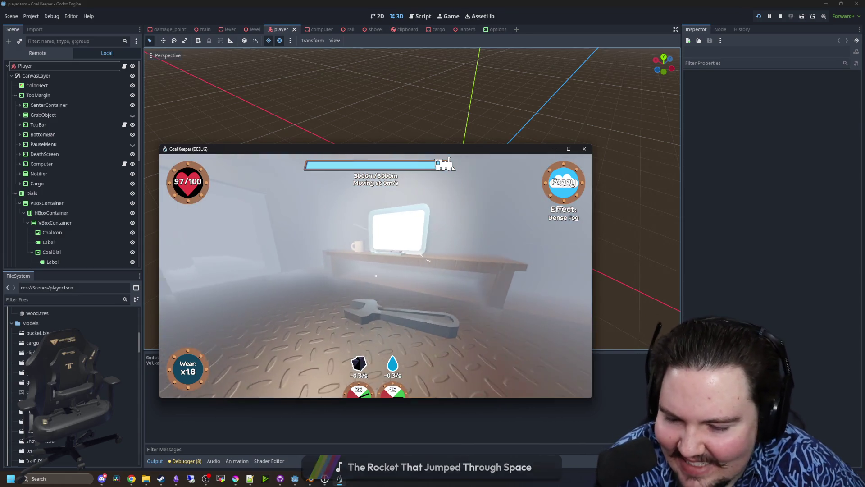
key("w")
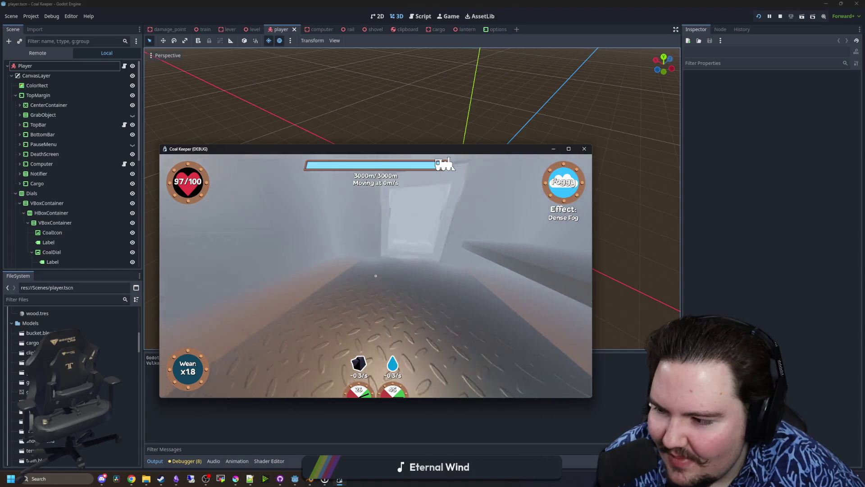
key("e")
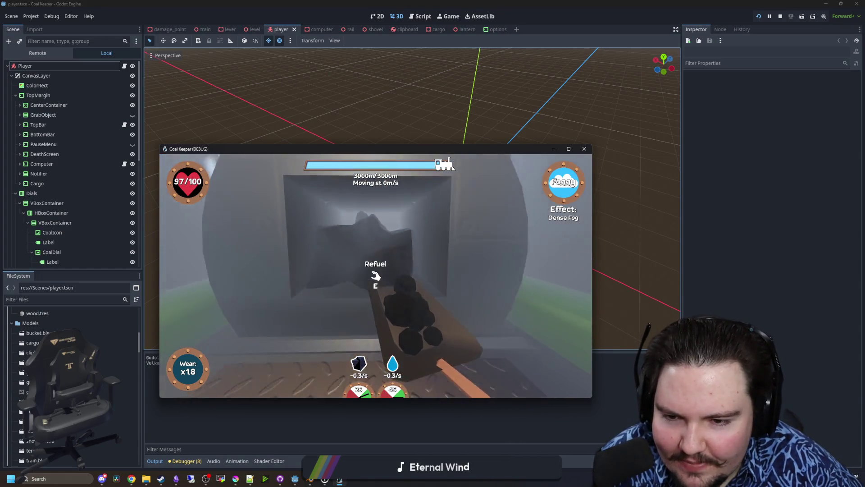
key("e")
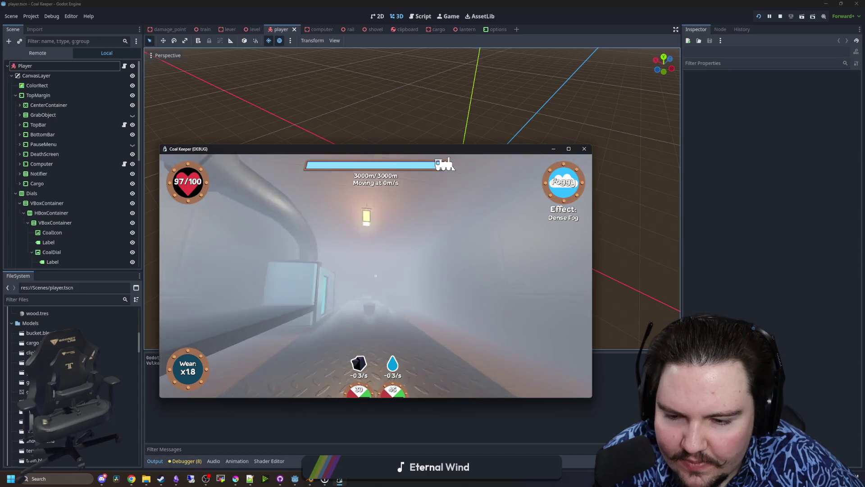
key("w")
key("e")
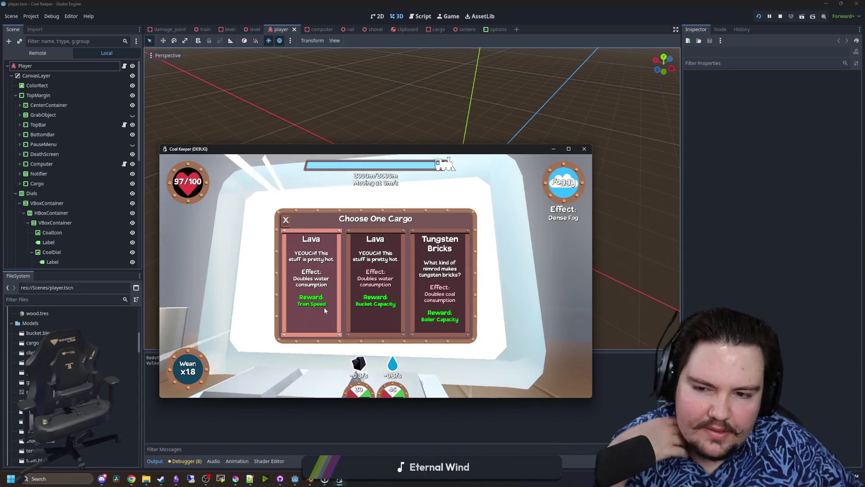
Choose the left Lava cargo, start the train, and walk the car as it nears 4000m.
left_click(332, 299)
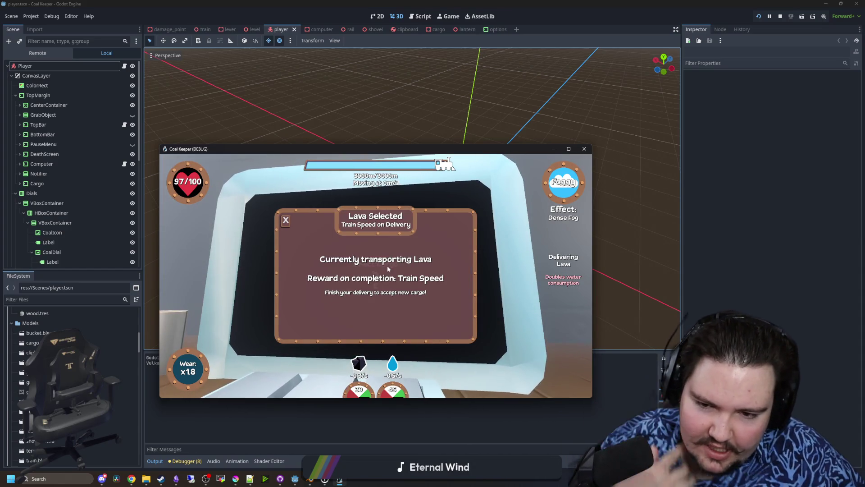
key("Escape")
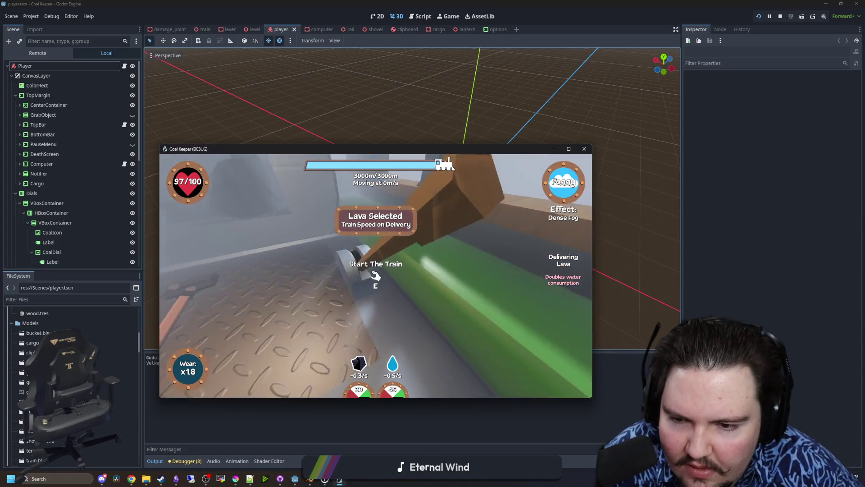
key("e")
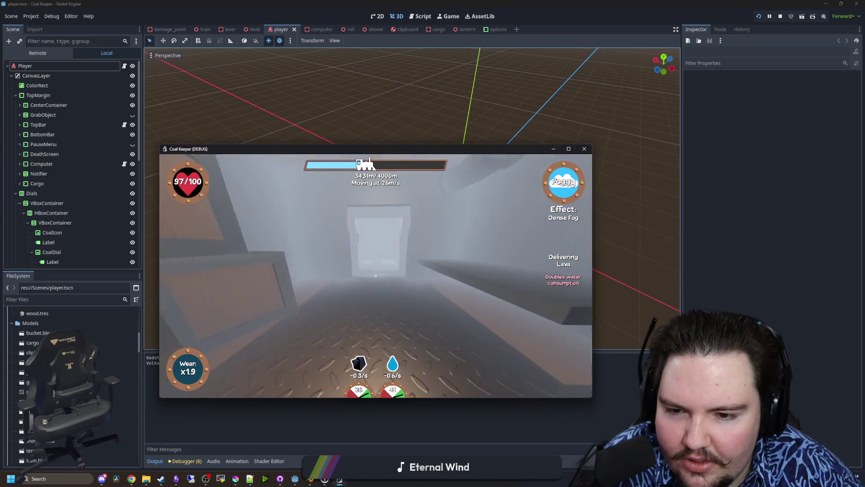
key("w")
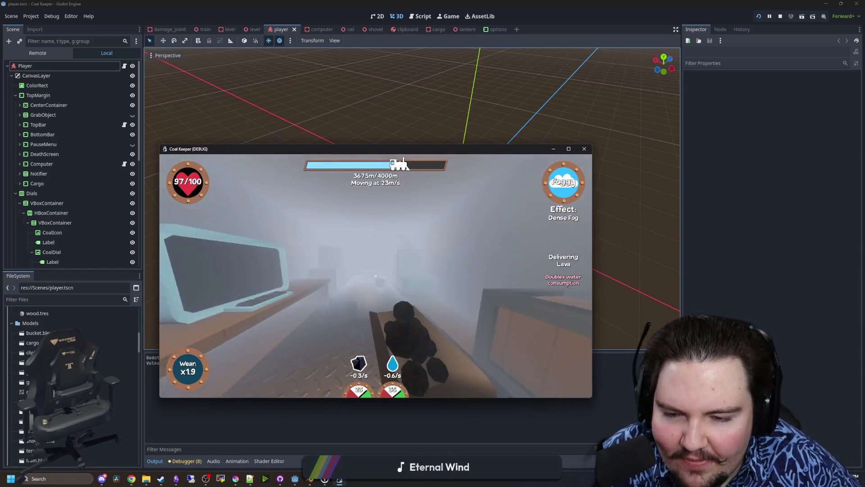
key("w")
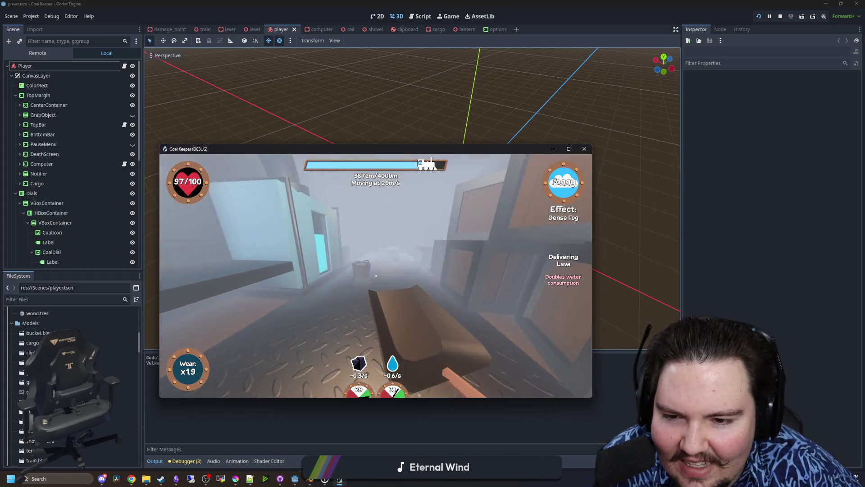
Walk to the computer in the next car and choose Raw Meat as the cargo.
key("w")
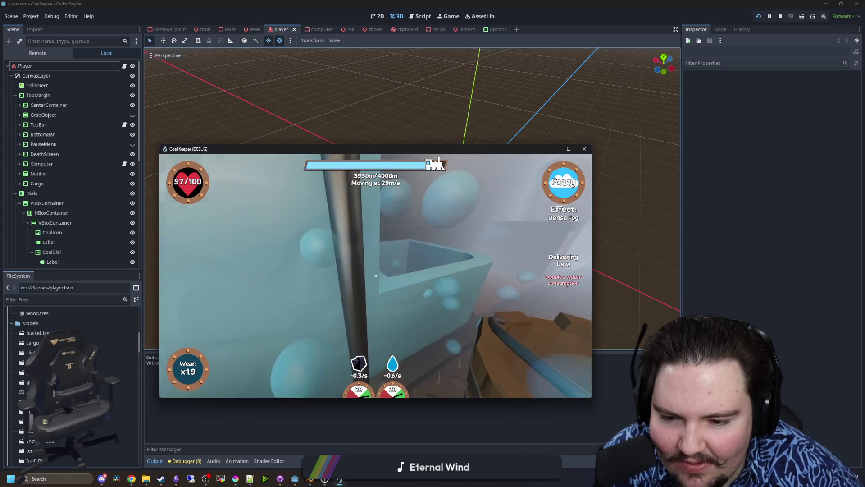
key("w")
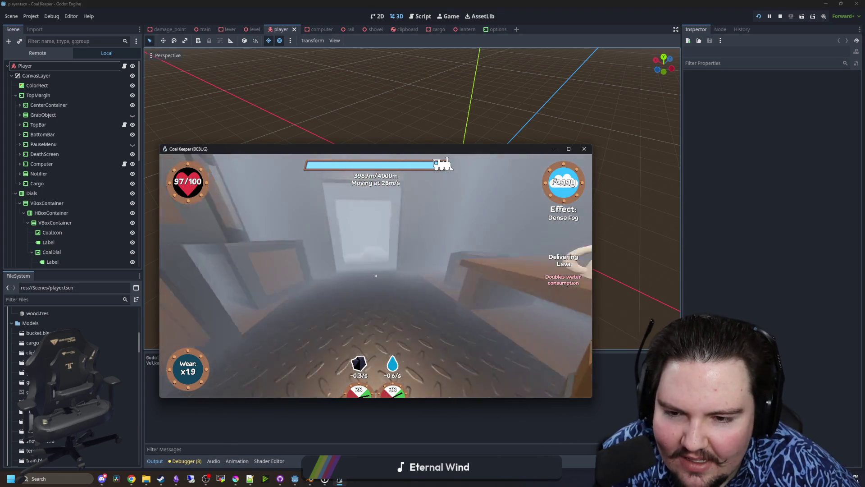
key("w")
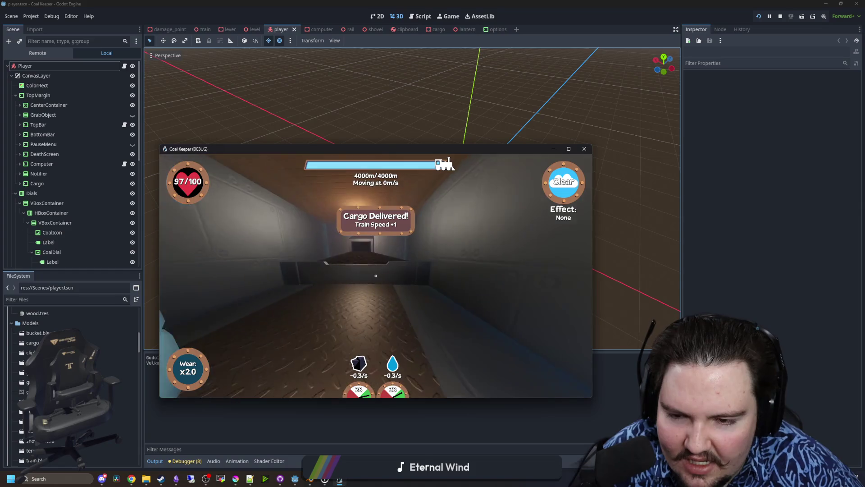
key("w")
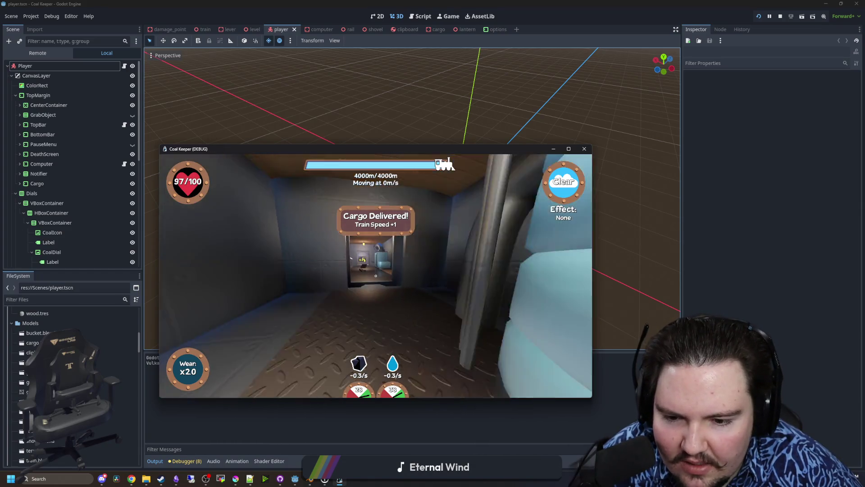
key("w")
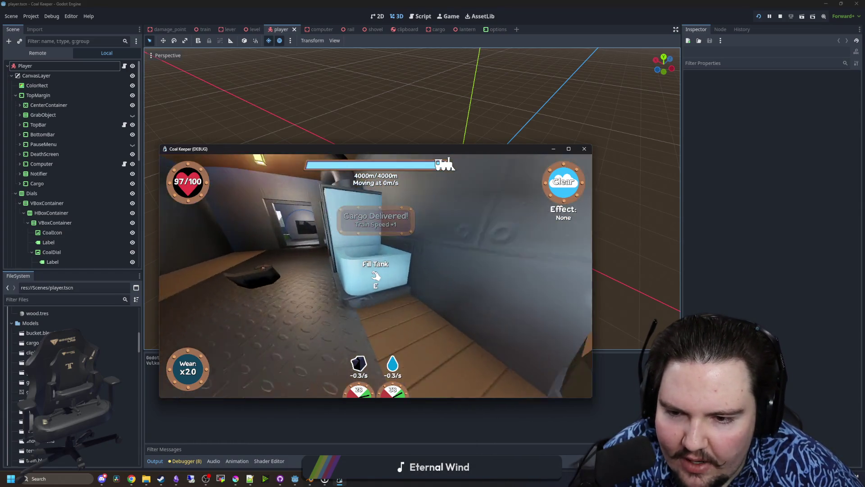
key("e")
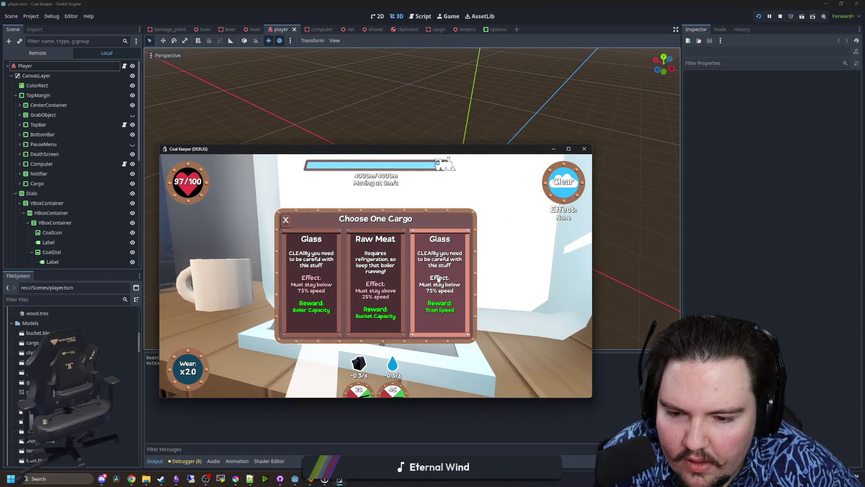
left_click(381, 267)
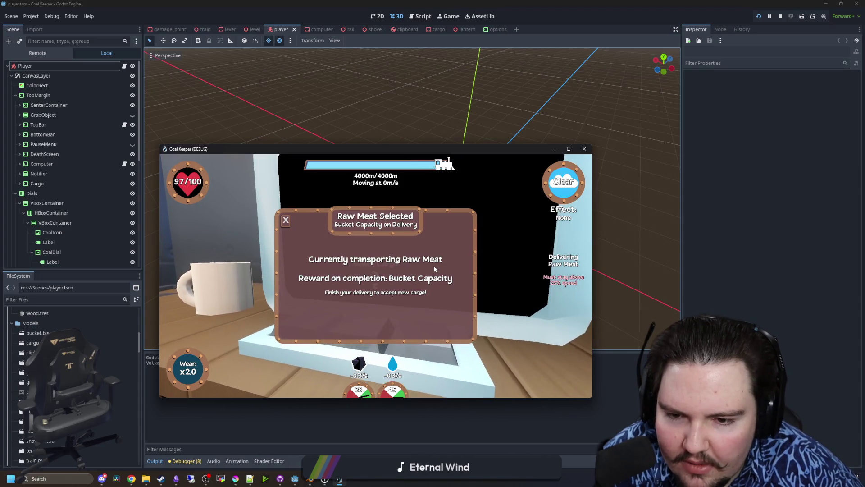
key("e")
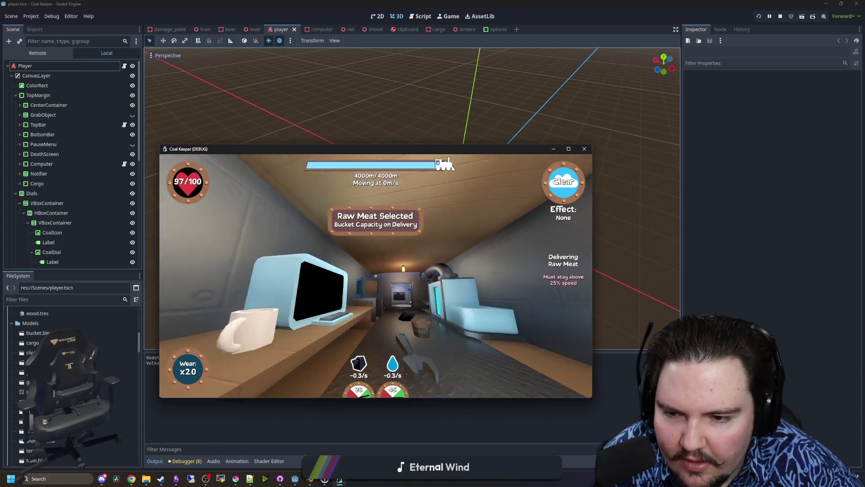
Stop the running game from the options menu and save player.tscn.
key("w")
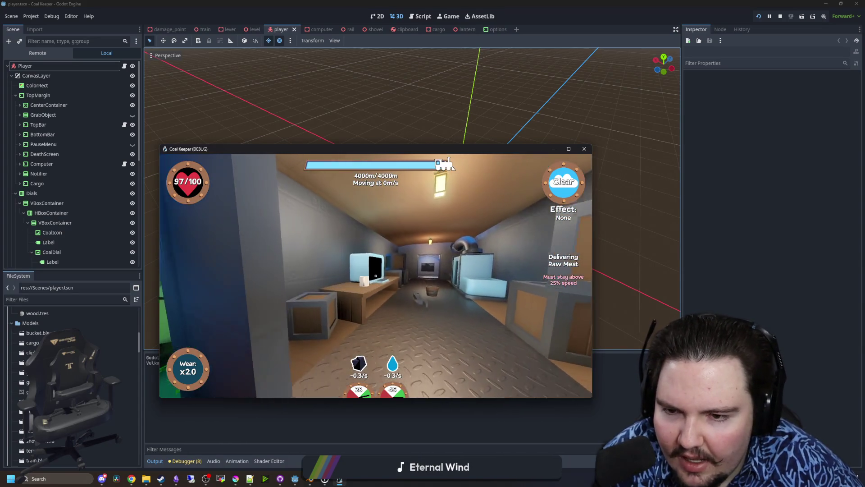
key("Escape")
left_click(584, 149)
key("ctrl+s")
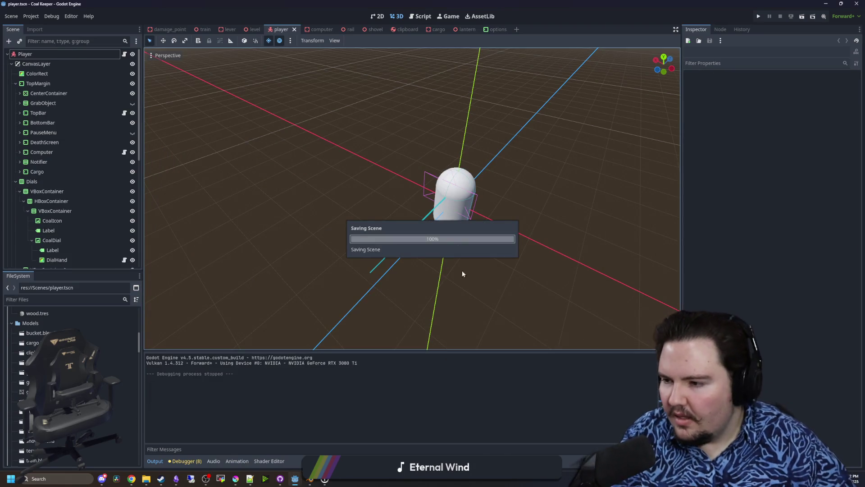
Close the Coal Keeper window, open bouncing_scroll.gd, and delete its print(scroll.max_value) line.
key("super+Down")
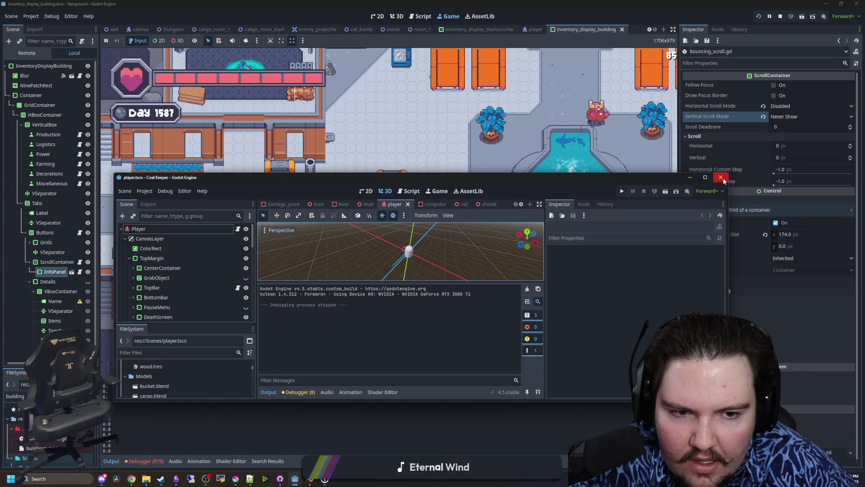
left_click(721, 178)
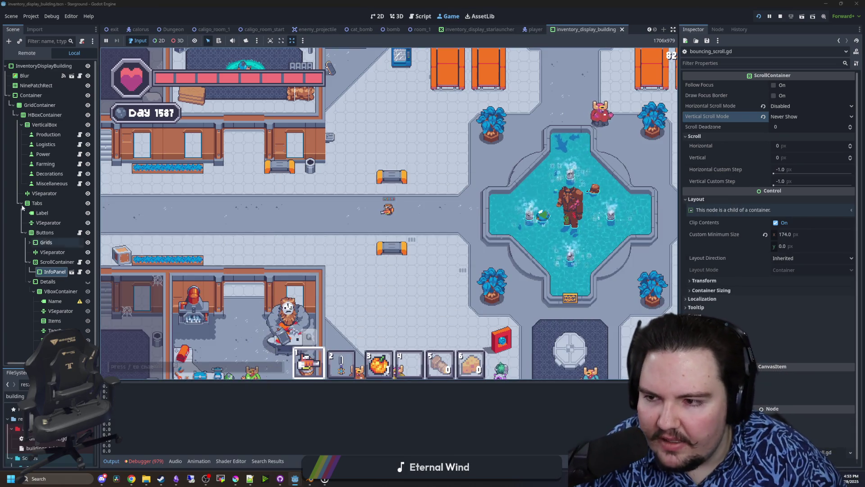
left_click(80, 262)
left_click_drag(338, 106, 218, 102)
key("BackSpace")
key("BackSpace")
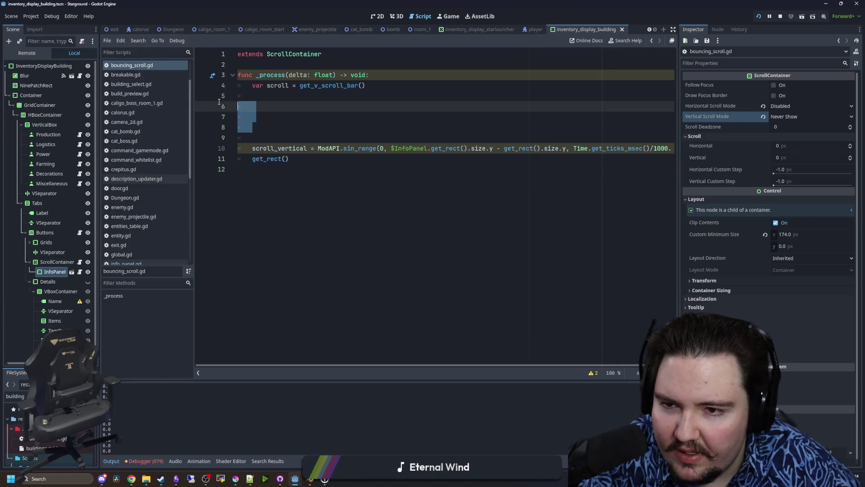
Delete the blank lines, the get_rect() line and the unused var scroll line.
key("BackSpace")
key("BackSpace")
key("BackSpace")
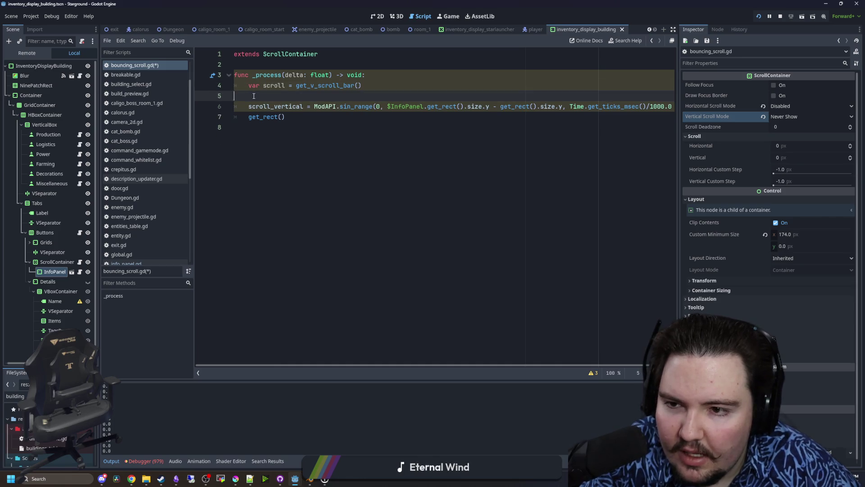
key("Delete")
key("Down")
key("End")
key("BackSpace")
key("BackSpace")
key("BackSpace")
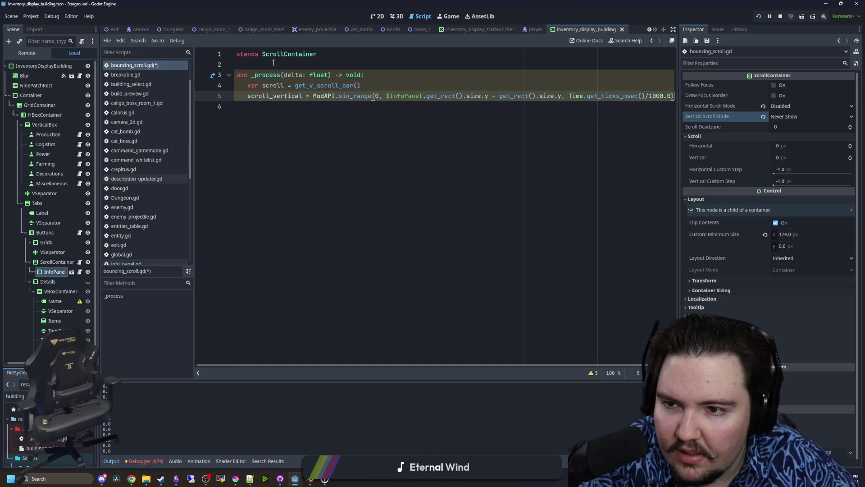
left_click(274, 64)
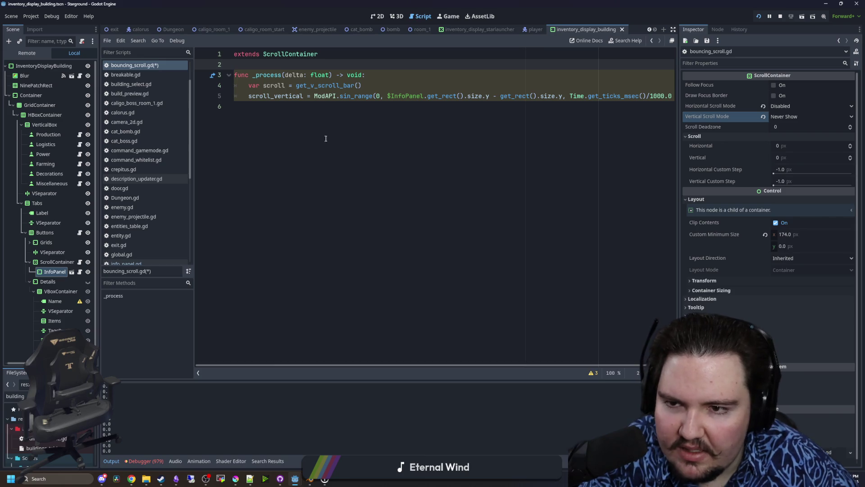
left_click(319, 155)
triple_click(342, 86)
left_click(319, 85)
triple_click(386, 85)
key("BackSpace")
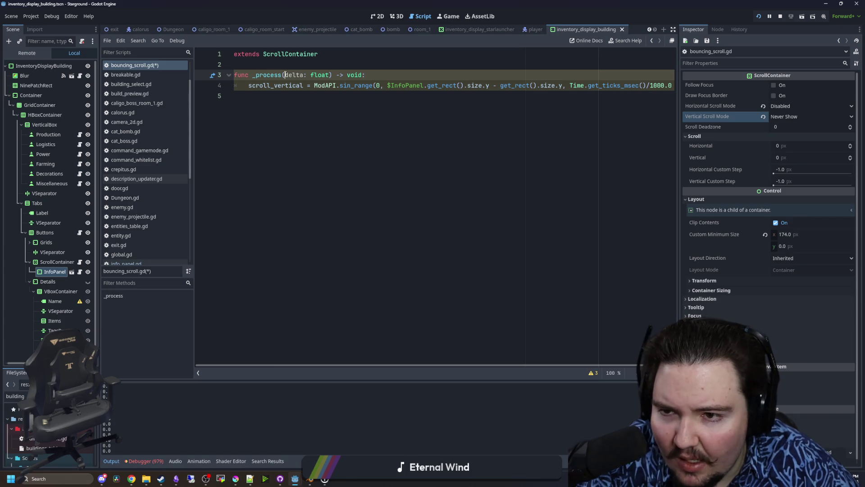
Rename the _process parameter delta to _delta and save the script.
left_click(285, 74)
type("_")
left_click(269, 68)
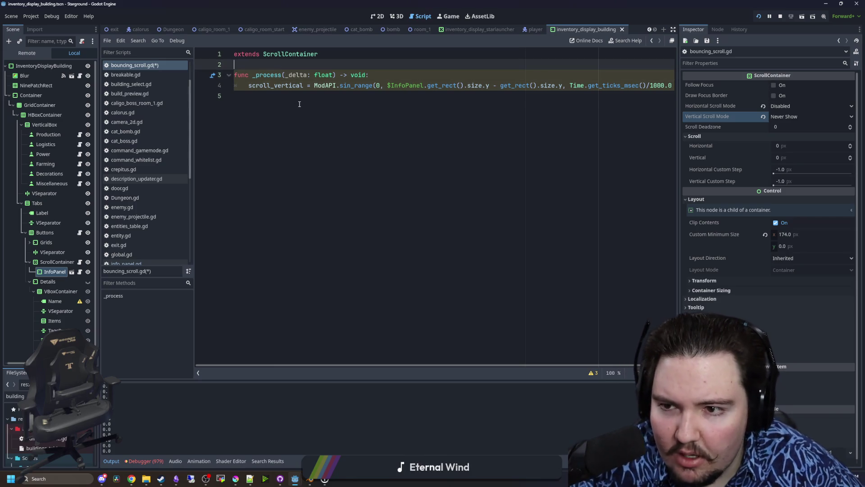
key("ctrl+s")
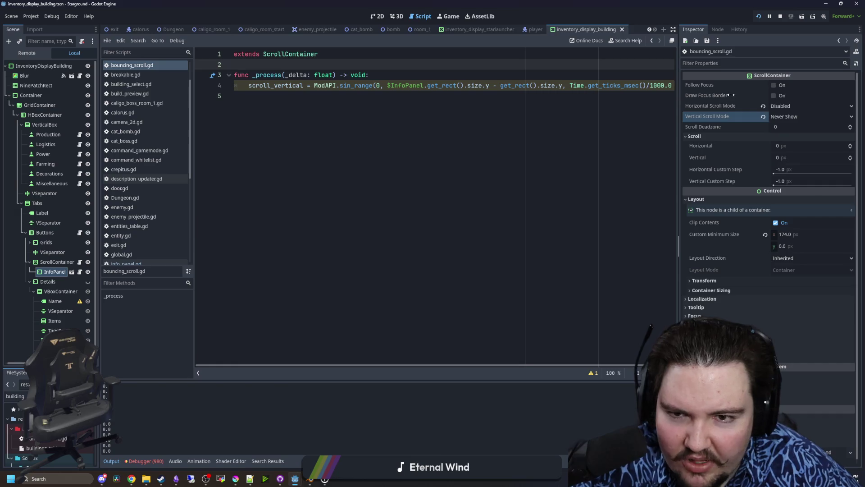
Widen the code area and adjust the 1000.0 value on the scroll_vertical line.
left_click_drag(680, 100, 790, 99)
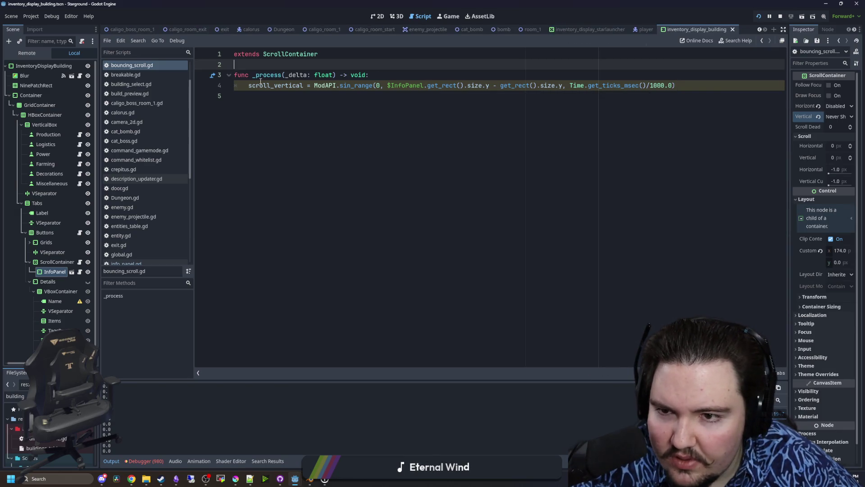
left_click_drag(247, 86, 675, 85)
key("Right")
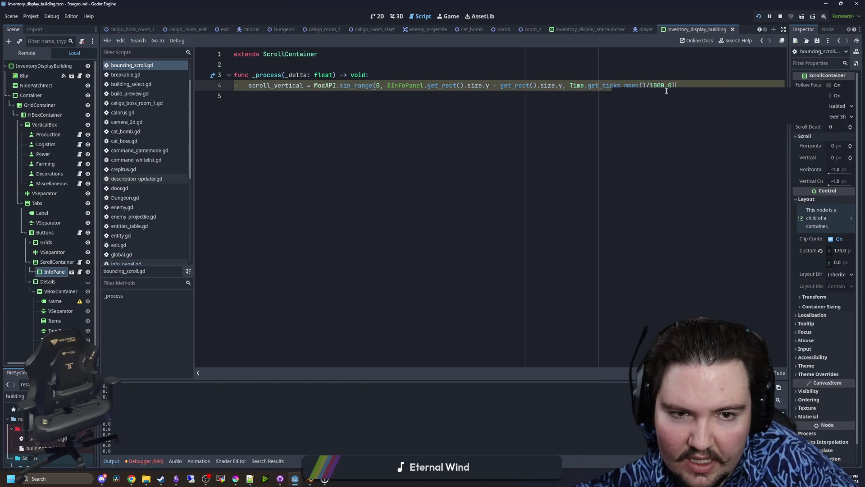
key("Left")
key("BackSpace")
key("BackSpace")
left_click(678, 69)
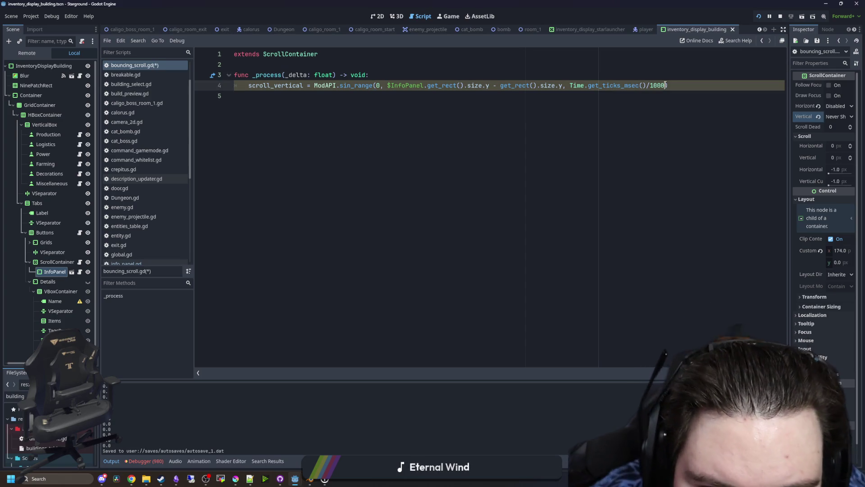
type(".0")
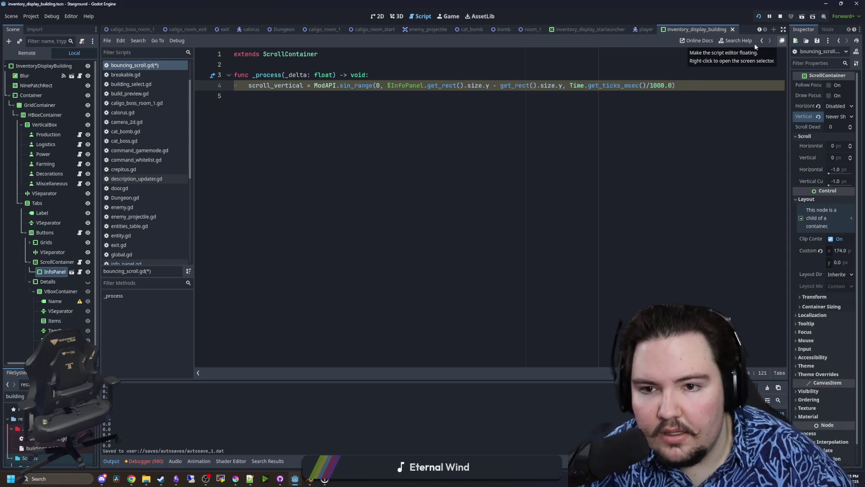
left_click(314, 98)
Wrap the ModAPI.sin_range call in roundi() and look up scroll_vertical in the docs.
left_click(314, 89)
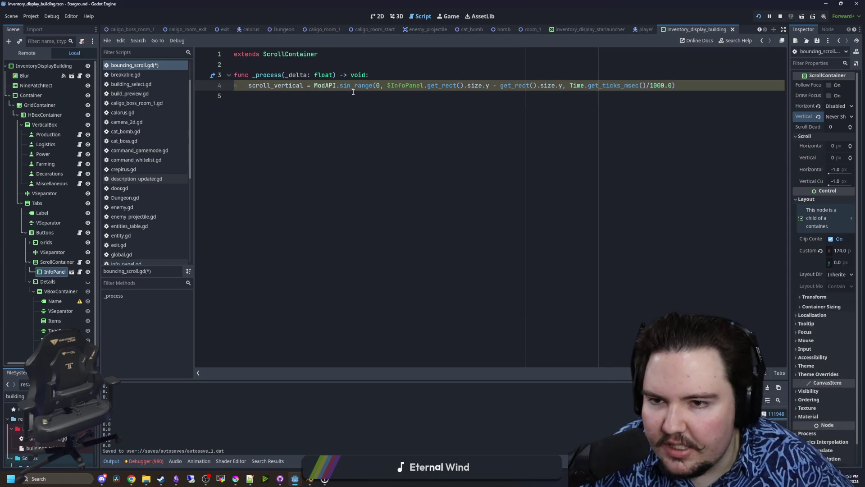
type("roundi(")
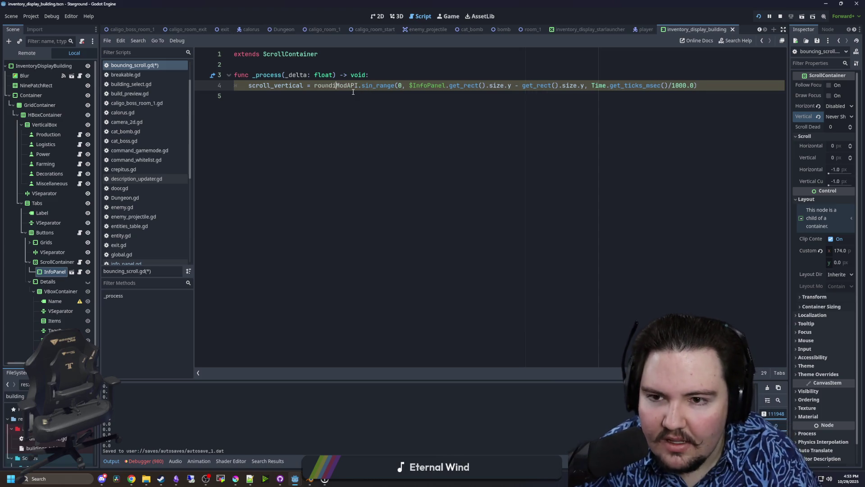
left_click(737, 82)
type(")")
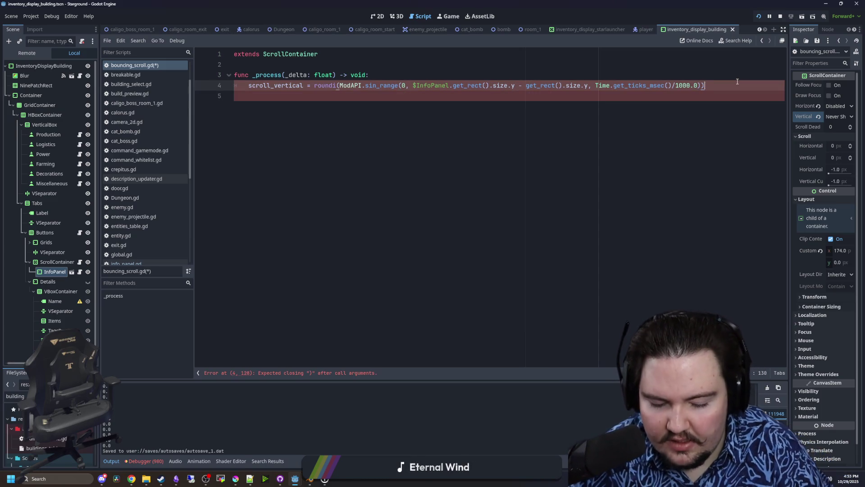
left_click(287, 85, "ctrl")
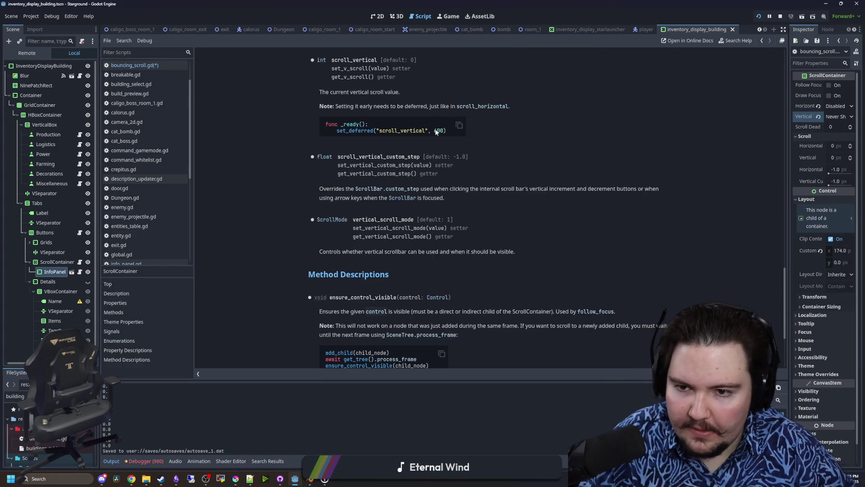
left_click(122, 263)
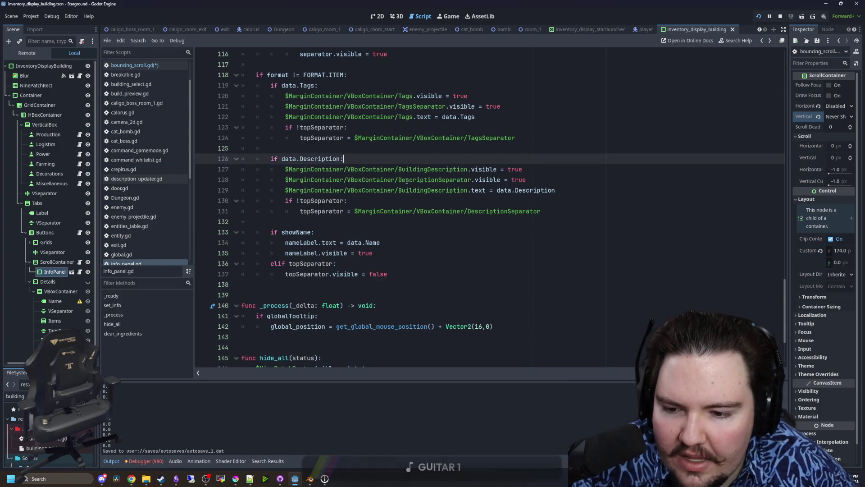
Save info_panel.gd and the other modified script with Ctrl+S.
left_click(319, 242)
key("ctrl+s")
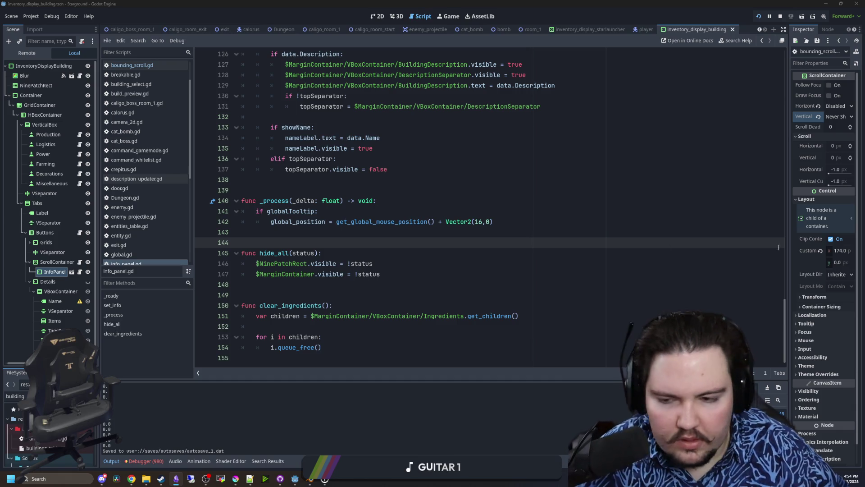
left_click(453, 222)
key("ctrl+s")
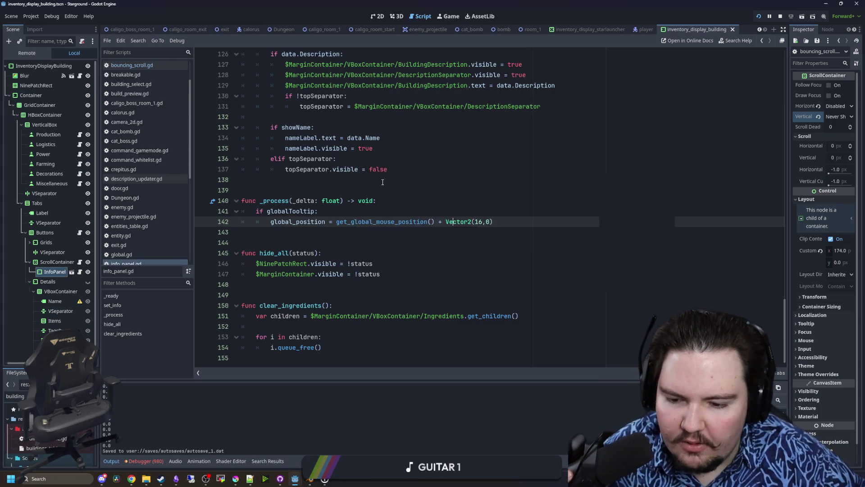
left_click(391, 169)
Switch to the running Stargound game and open its Building Menu.
left_click(448, 16)
key("2")
key("d")
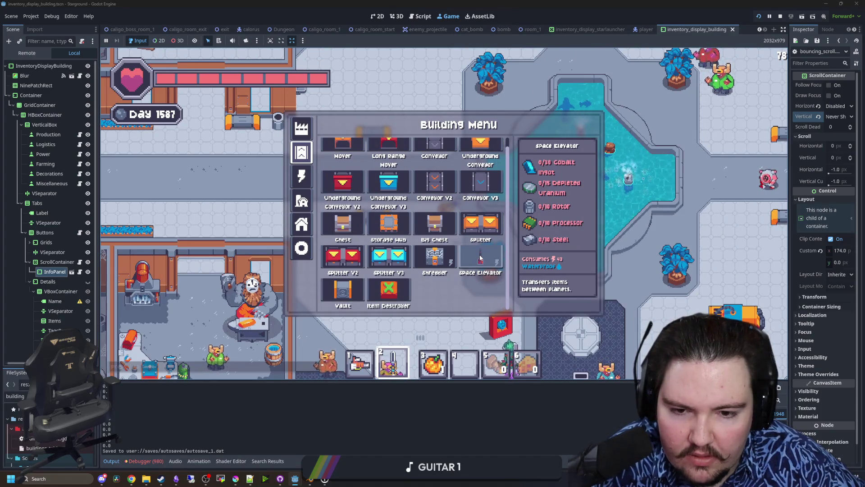
Switch the running Stargound game to Russian, then search Windows for ScreenToGif.
key("Escape")
key("Escape")
left_click(380, 249)
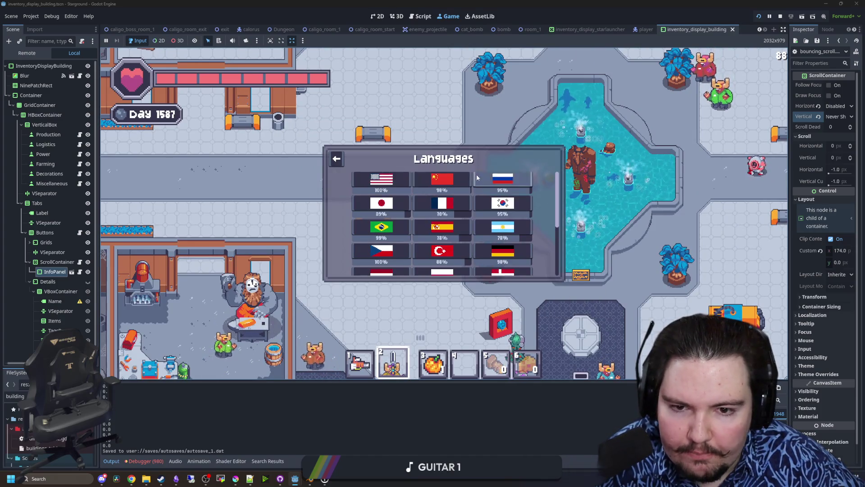
left_click(502, 179)
key("Escape")
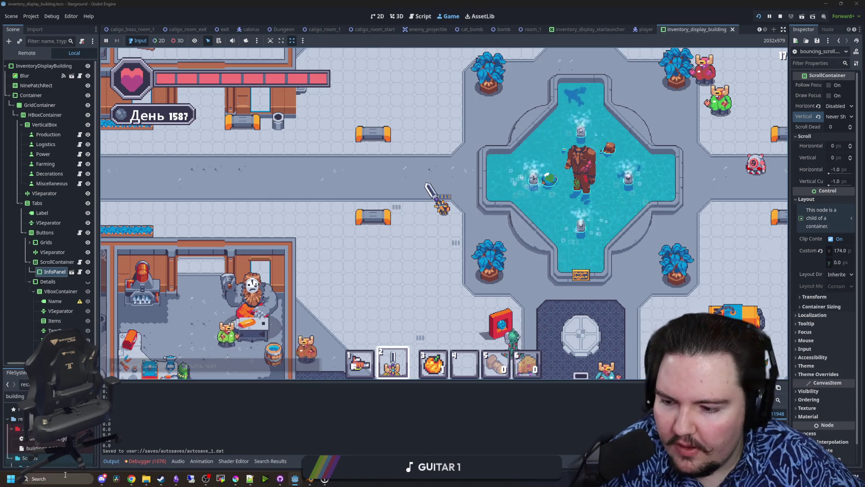
left_click(65, 478)
type("screentoGif")
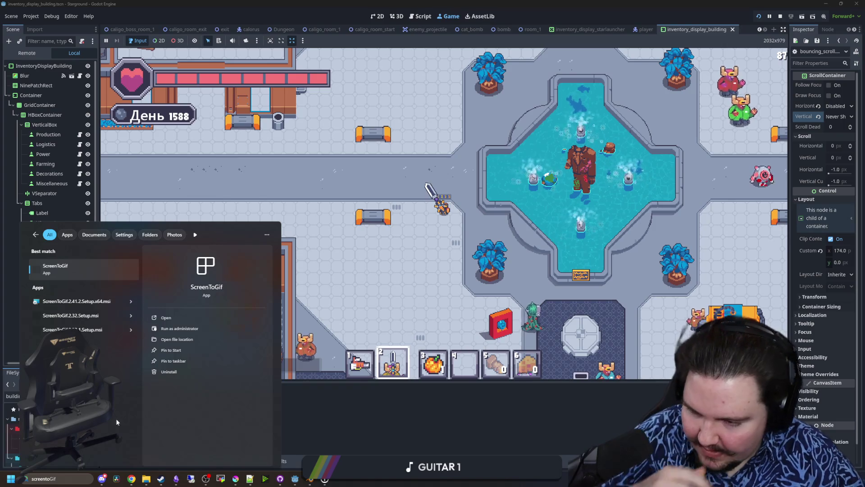
Launch ScreenToGif, shrink its startup window, and open the recorder over the game view.
left_click(82, 273)
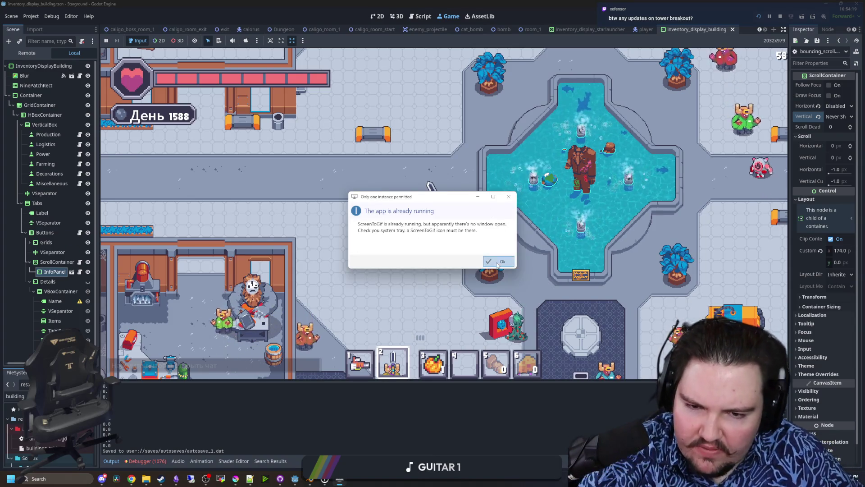
left_click(499, 261)
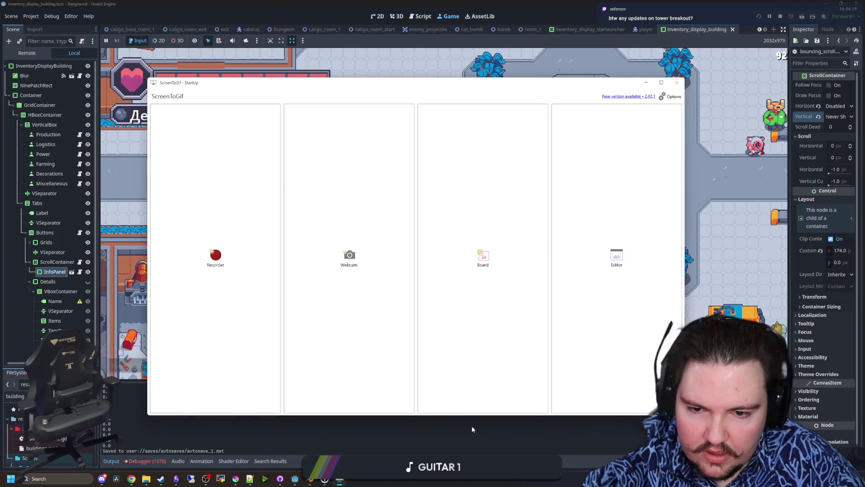
mouse_move(498, 415)
left_mouse_down()
mouse_move(512, 290)
mouse_move(505, 204)
left_mouse_up()
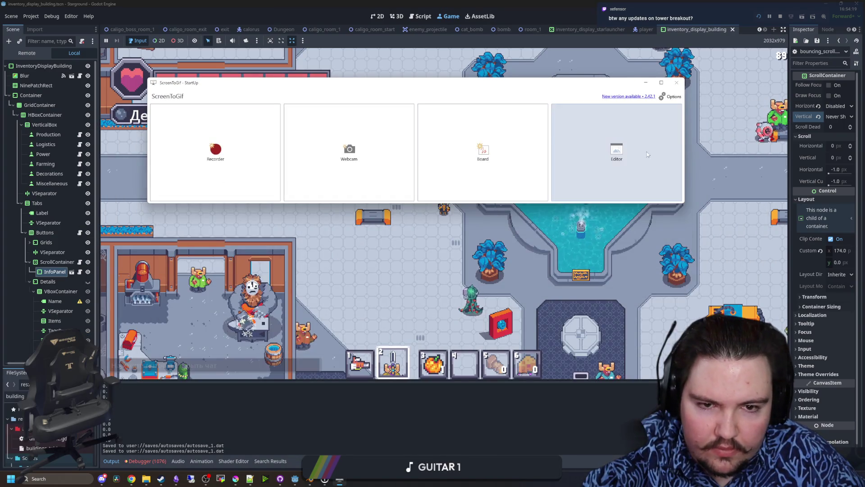
left_click_drag(683, 141, 371, 142)
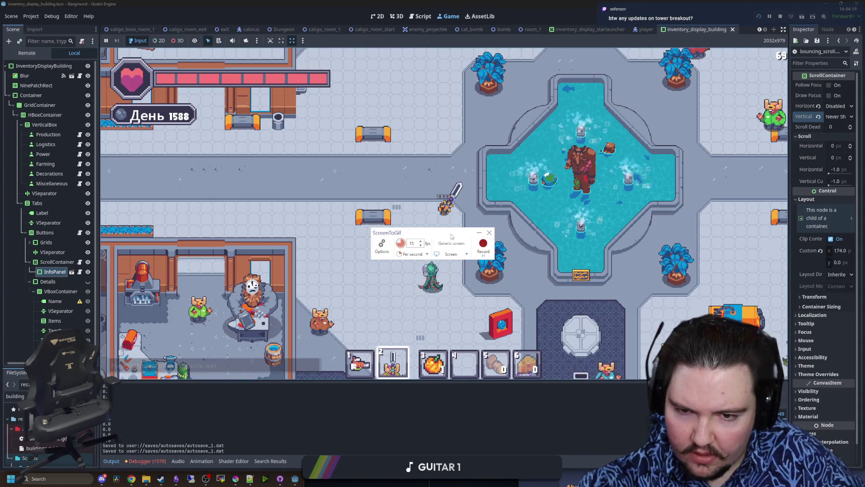
left_click(489, 233)
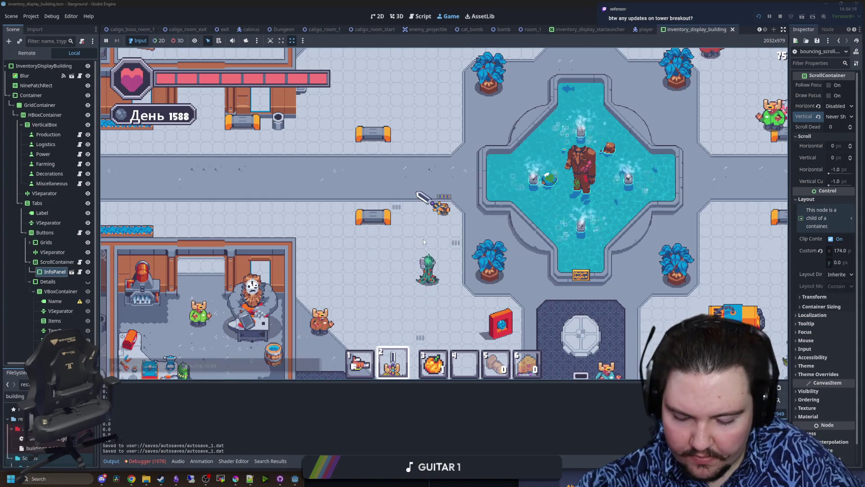
Show the Russian build menu with B, then stop recording with F8 to load the frames.
key("b")
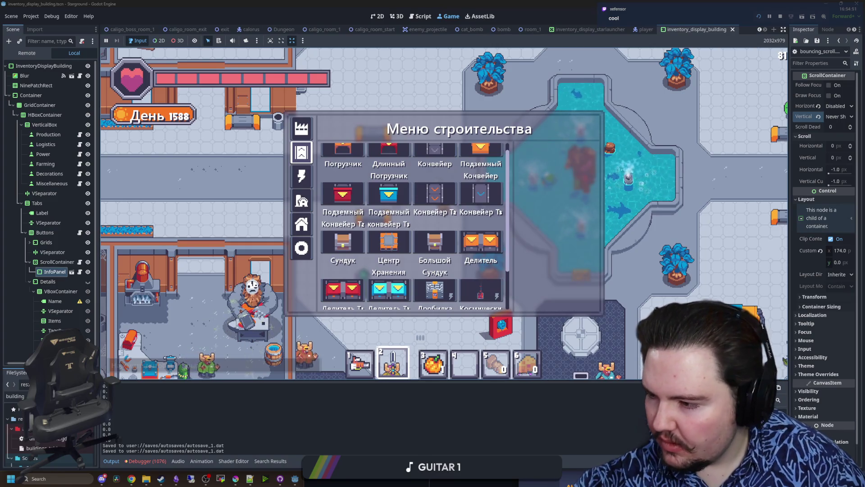
key("F8")
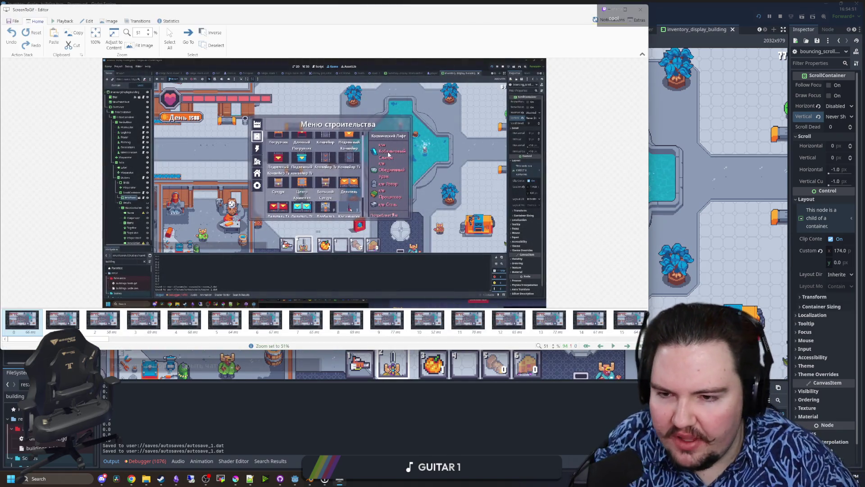
Delete frames 91–93, trimming the clip to 91 frames, and return to frame 0.
key("space")
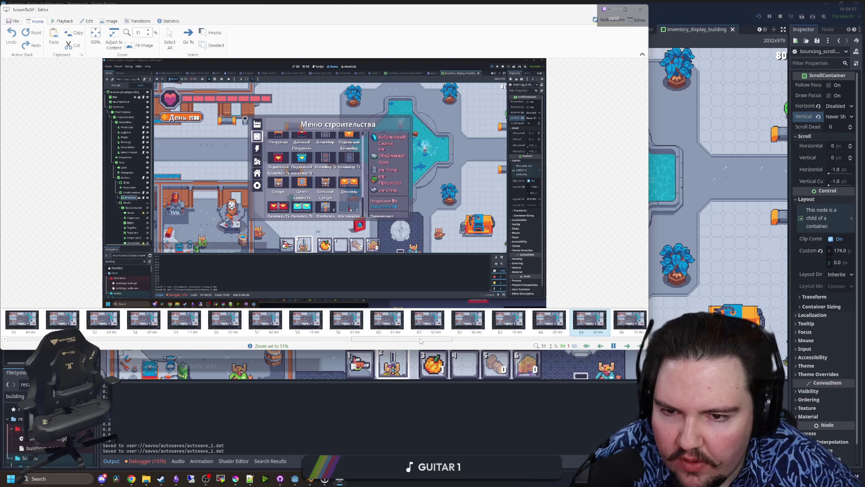
left_click(591, 334)
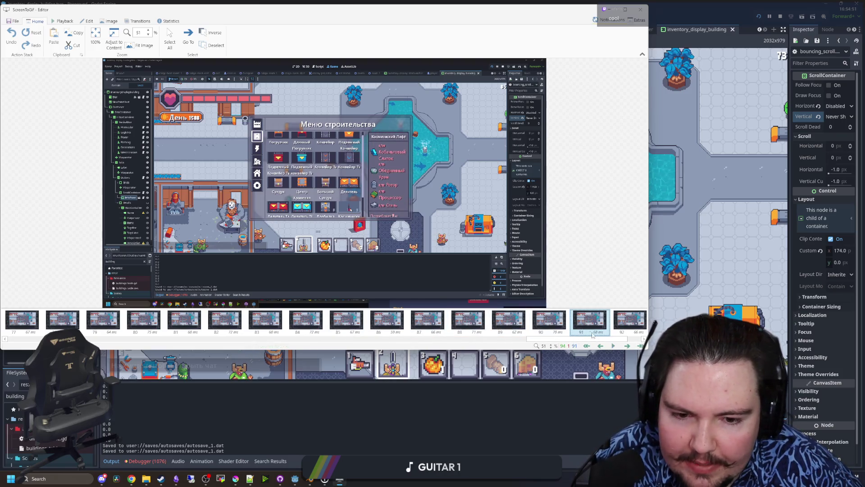
left_click(641, 339)
left_click(605, 322, "shift")
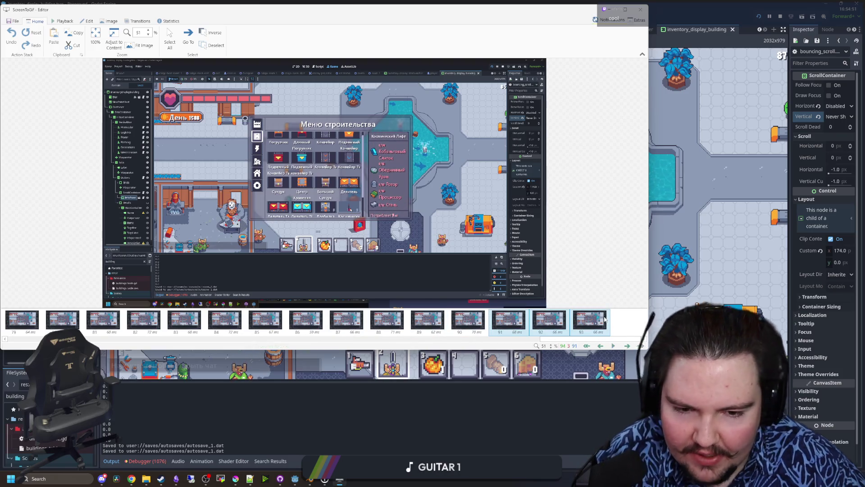
key("Delete")
left_click(450, 263)
scroll(138, 332, "up", 15)
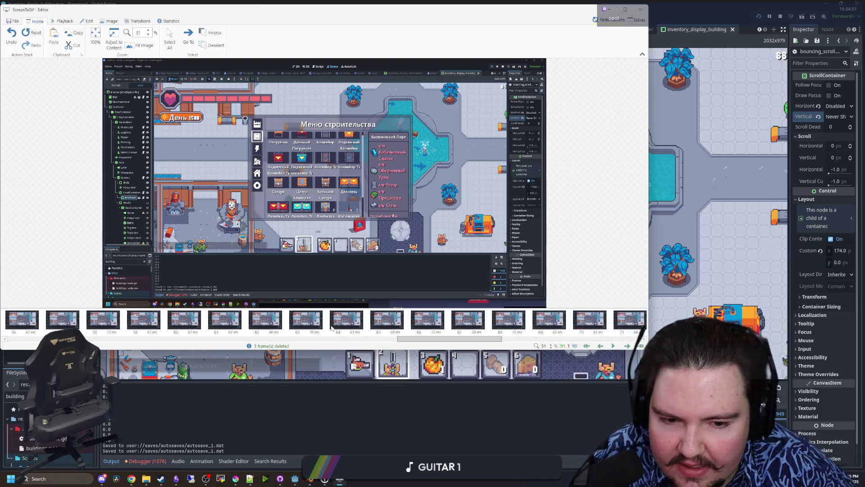
left_click(32, 331)
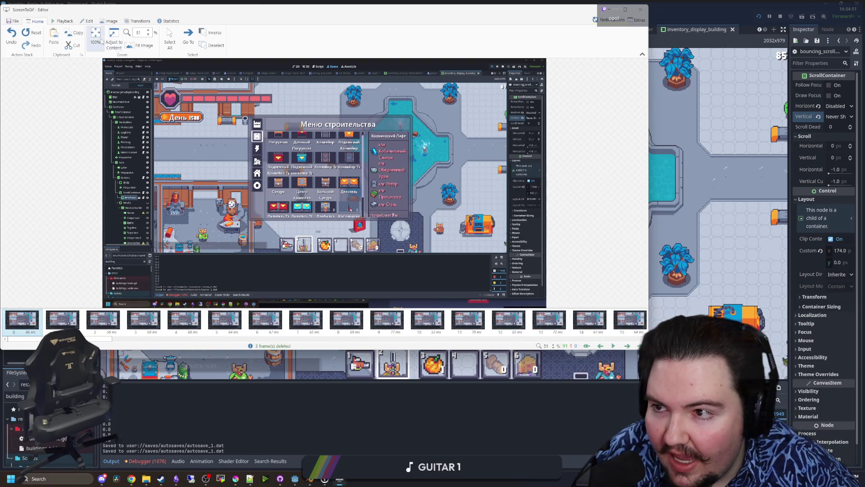
left_click(111, 22)
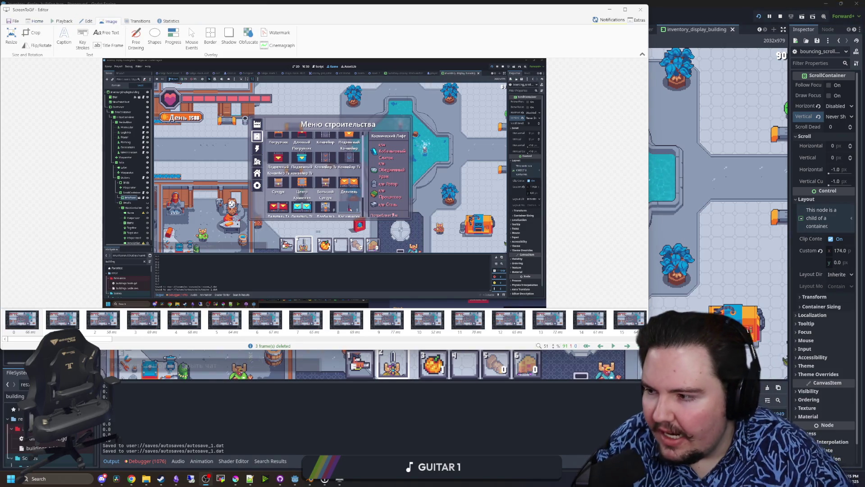
Resize all frames to 1280×720.
left_click(31, 36)
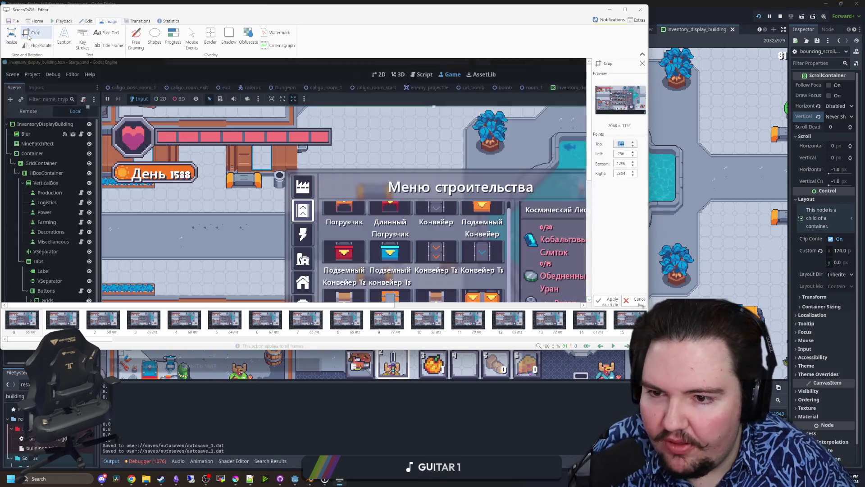
left_click(11, 36)
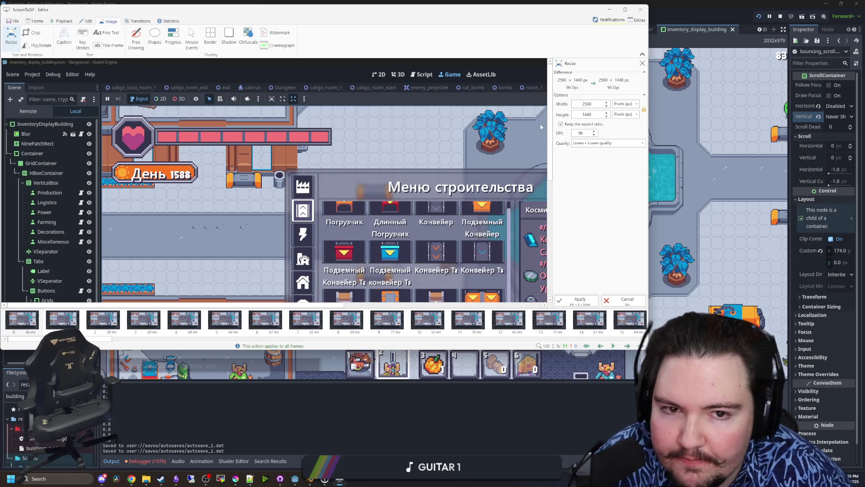
left_click(31, 36)
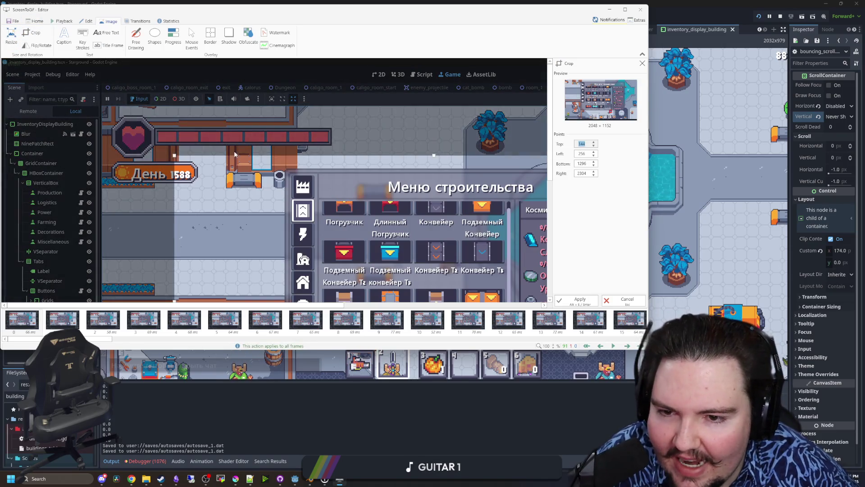
key("Right")
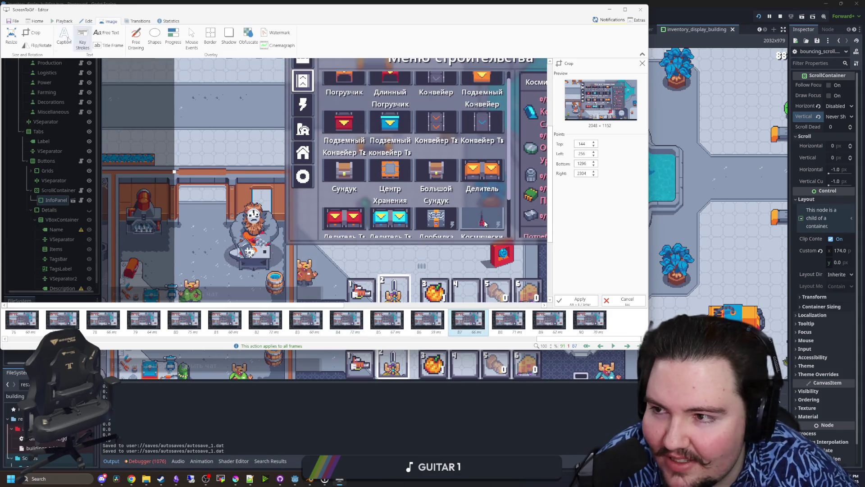
left_click(14, 39)
left_click(573, 106)
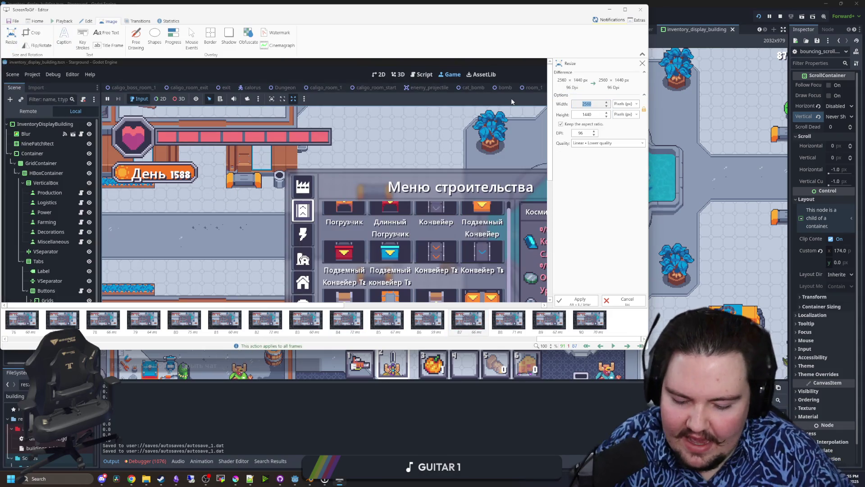
left_click(579, 300)
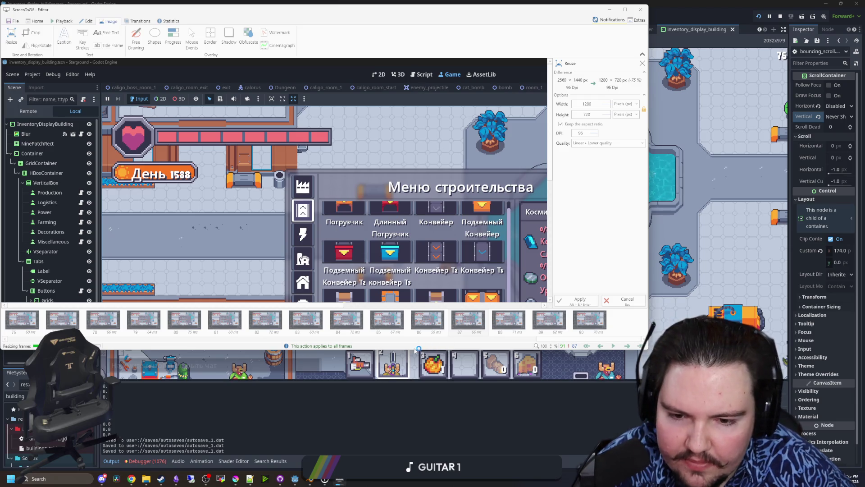
Crop every frame to the 474×300 area around the Russian build menu.
left_click_drag(406, 348, 406, 421)
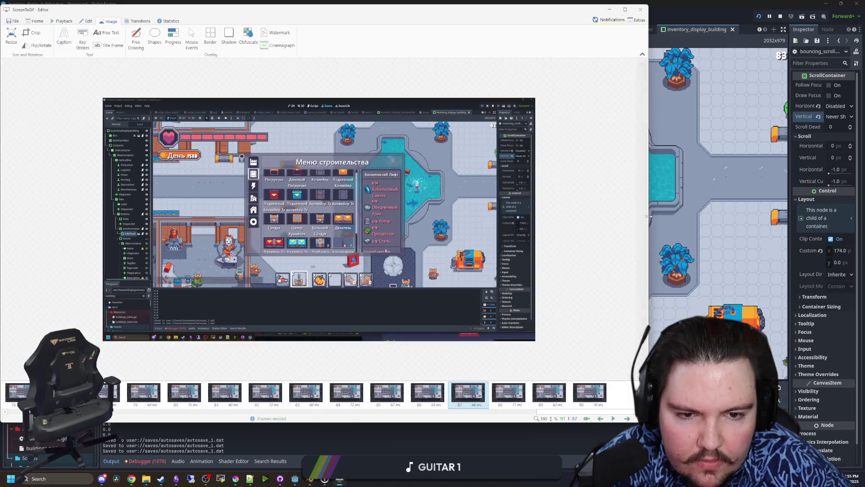
left_click_drag(648, 220, 705, 221)
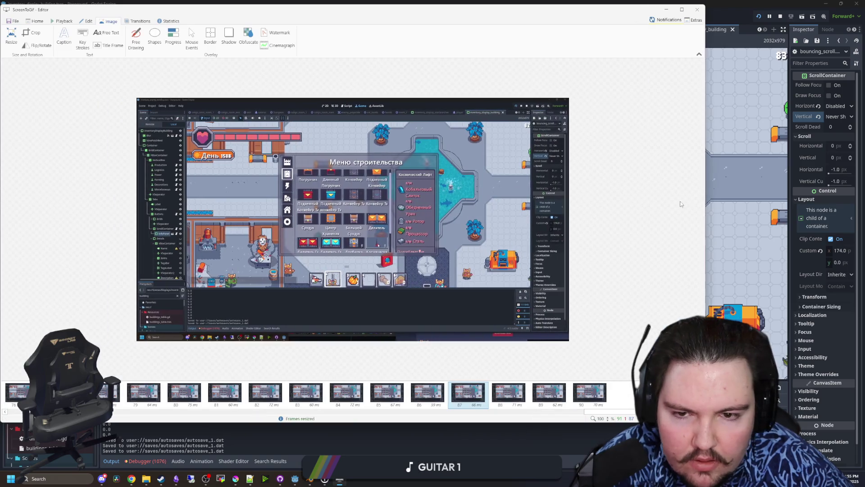
left_click(32, 32)
left_click_drag(306, 317, 308, 256)
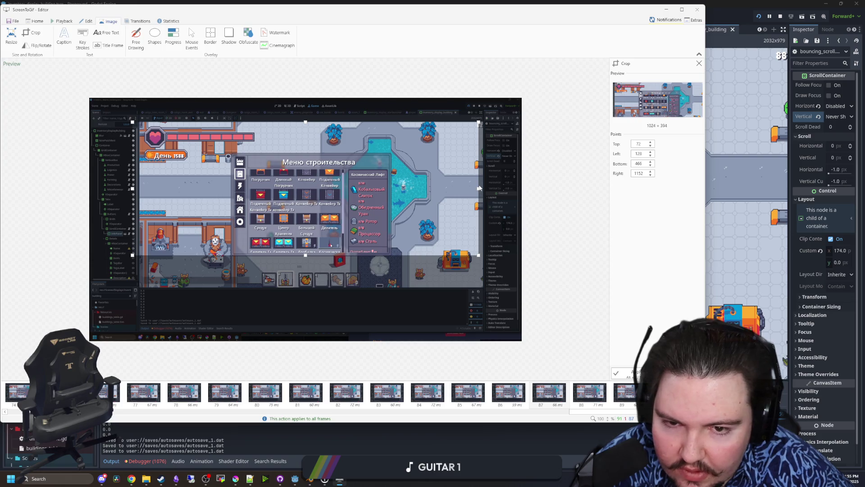
left_click_drag(479, 189, 393, 189)
left_click_drag(262, 121, 258, 152)
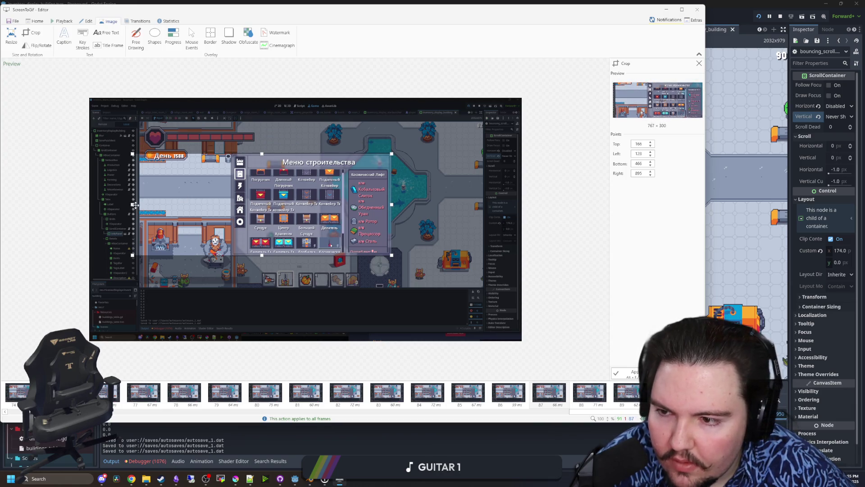
left_click_drag(130, 205, 230, 209)
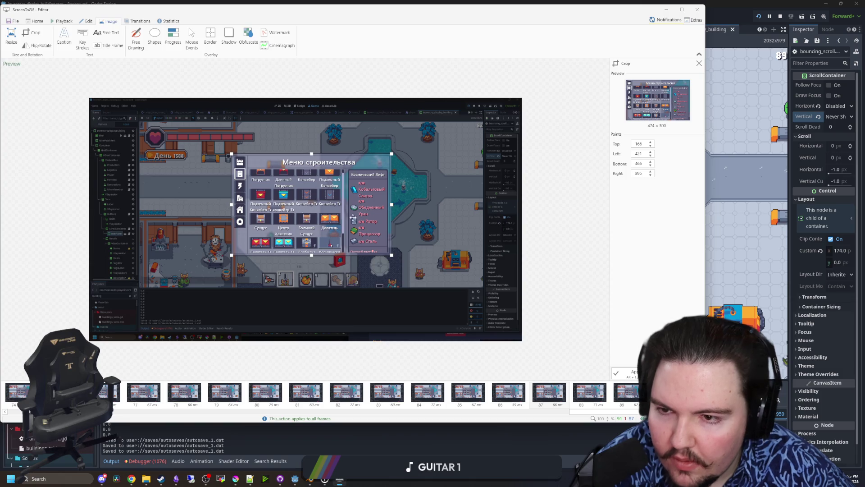
key("Return")
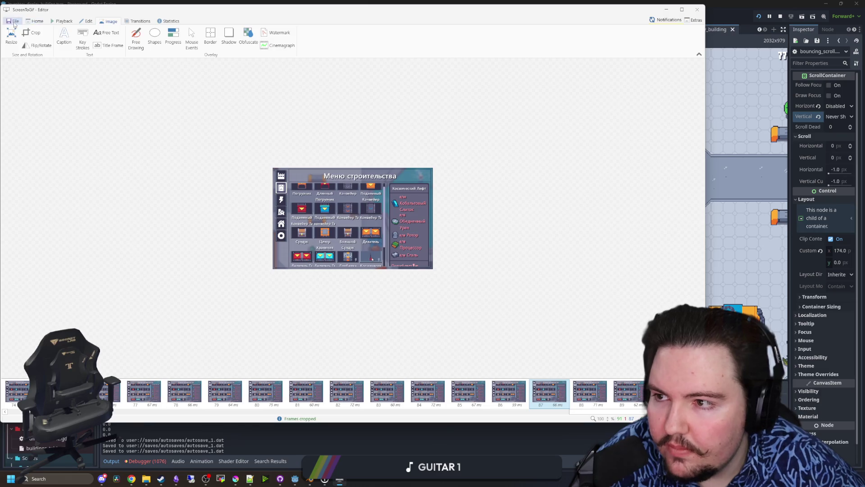
Export the clip as a GIF named panelfix on the Desktop and return to the game.
left_click(14, 21)
left_click(175, 37)
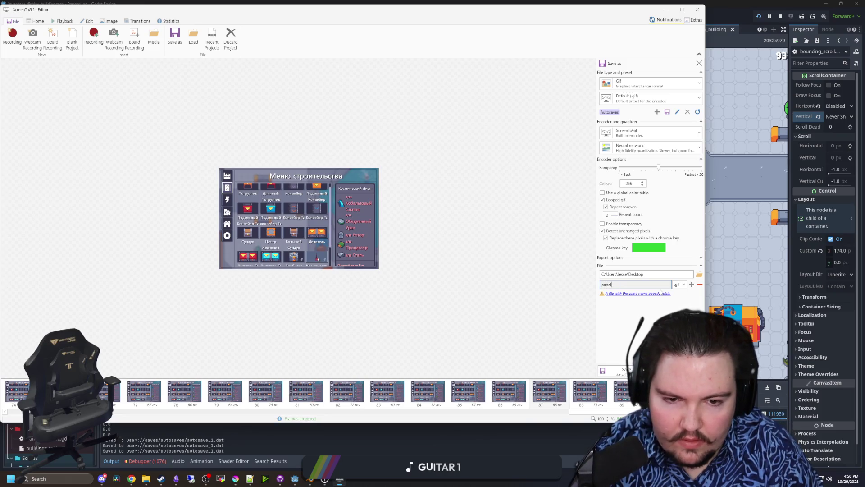
type("panelfix")
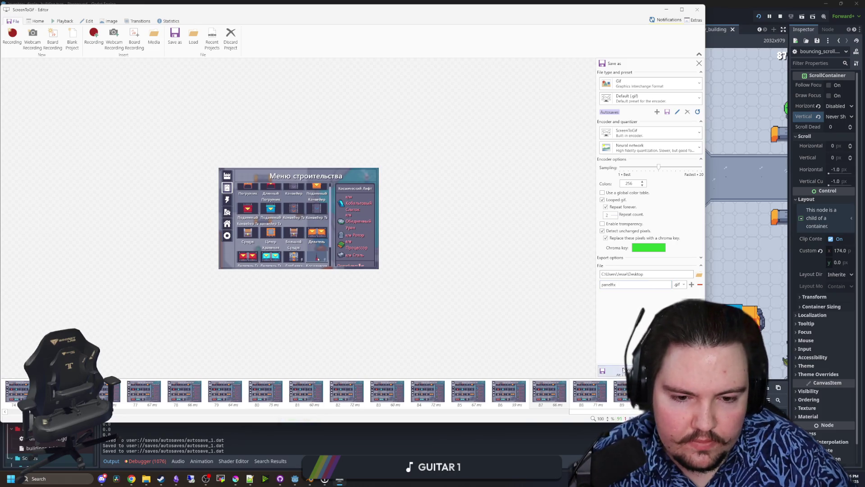
key("Return")
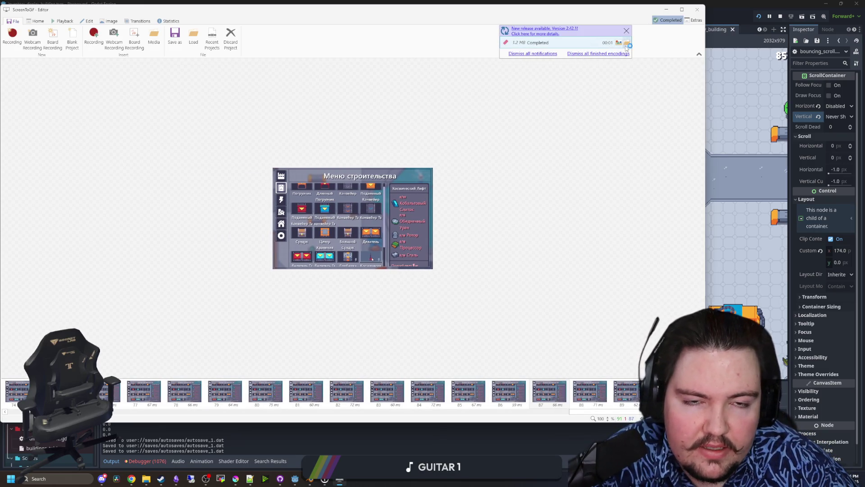
key("alt+Tab")
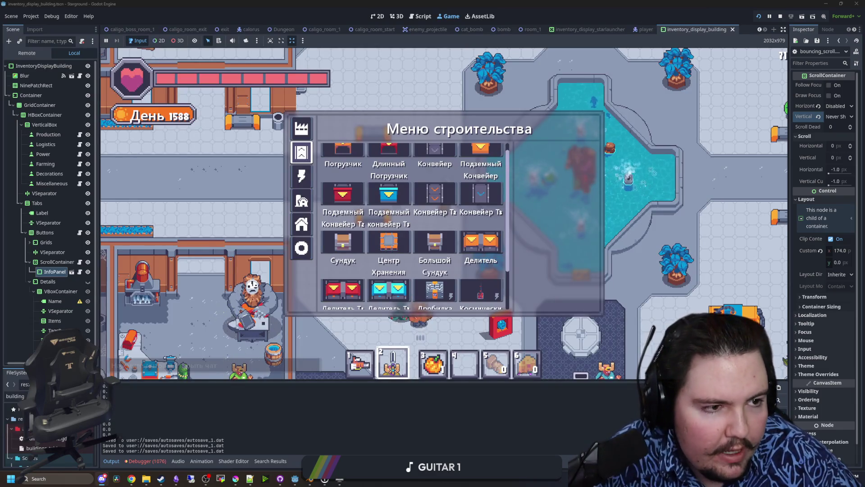
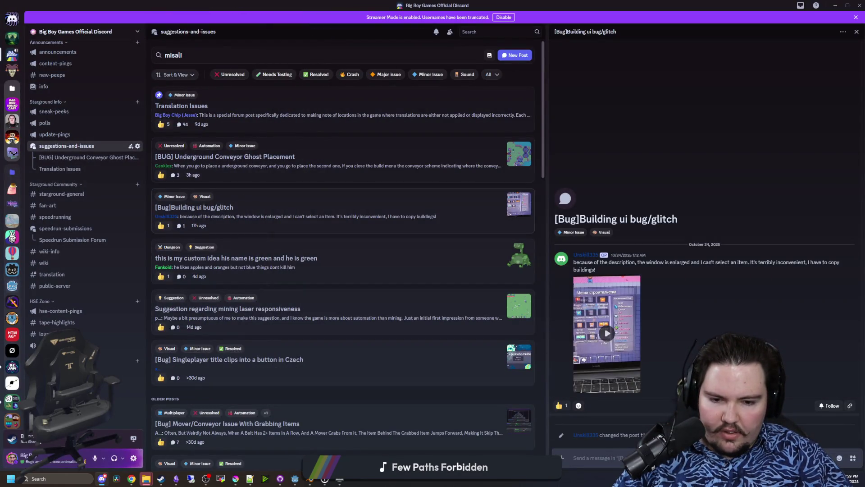
Drop panelfix.gif from File Explorer onto the Building ui bug/glitch thread reply.
mouse_move(150, 481)
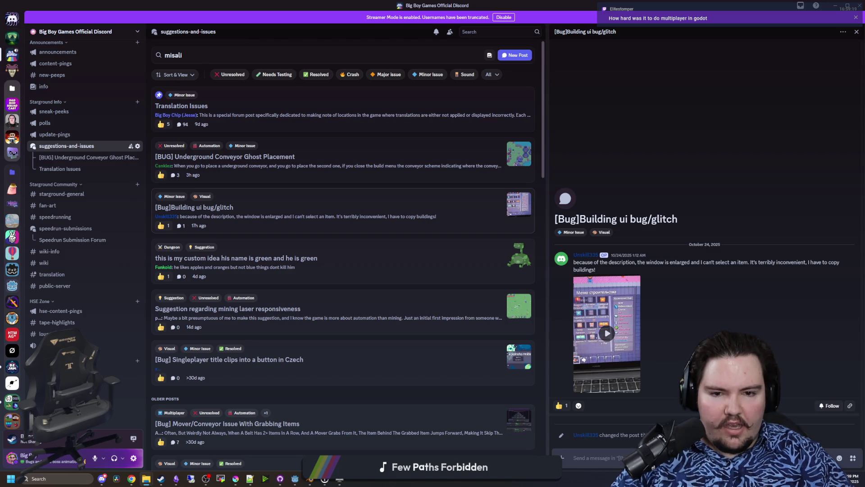
left_click_drag(864, 201, 749, 198)
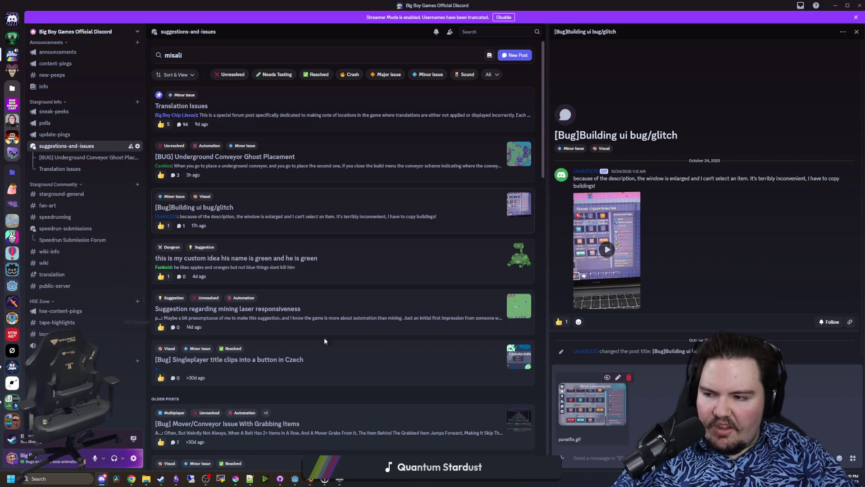
Post the reply saying the info panel fix will be ready for 0.15, then open a new Chrome window.
left_click(581, 457)
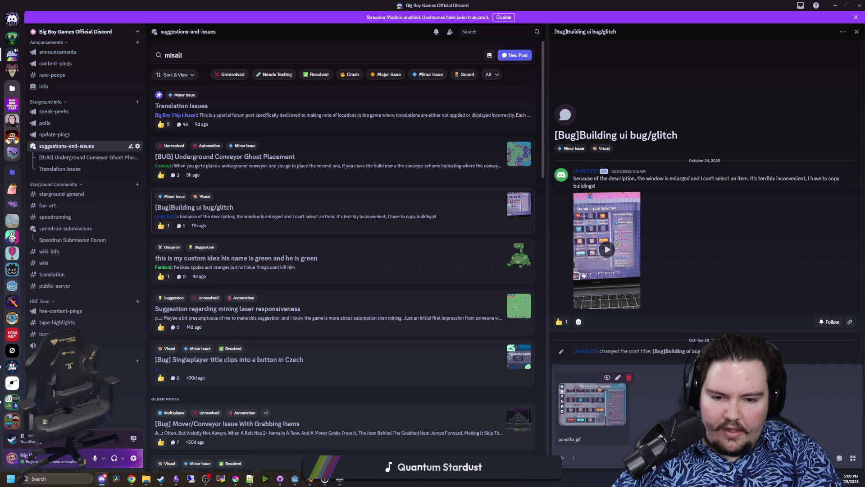
type("I aded in a fix that wil")
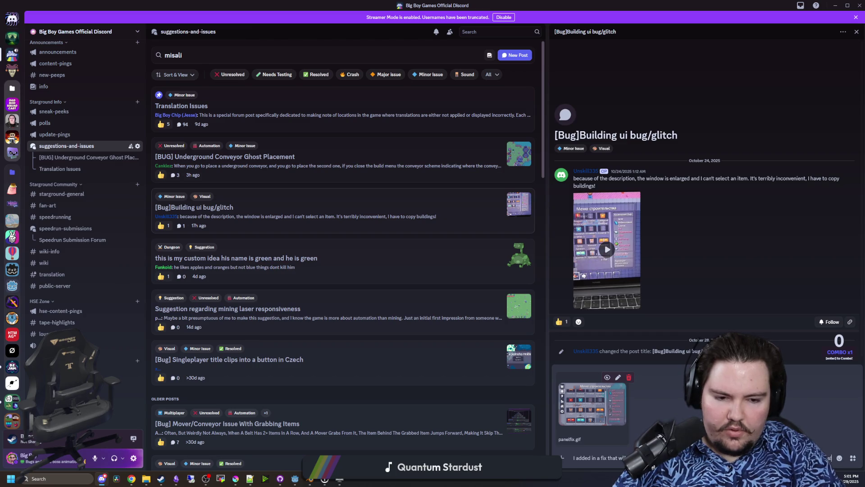
key("ctrl+shift+Left")
key("ctrl+shift+Left")
key("ctrl+shift+Left")
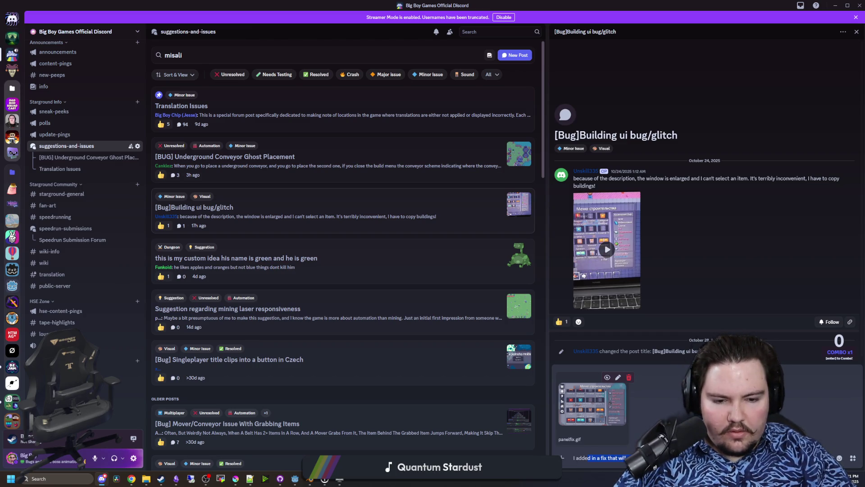
type("Hope that helps!")
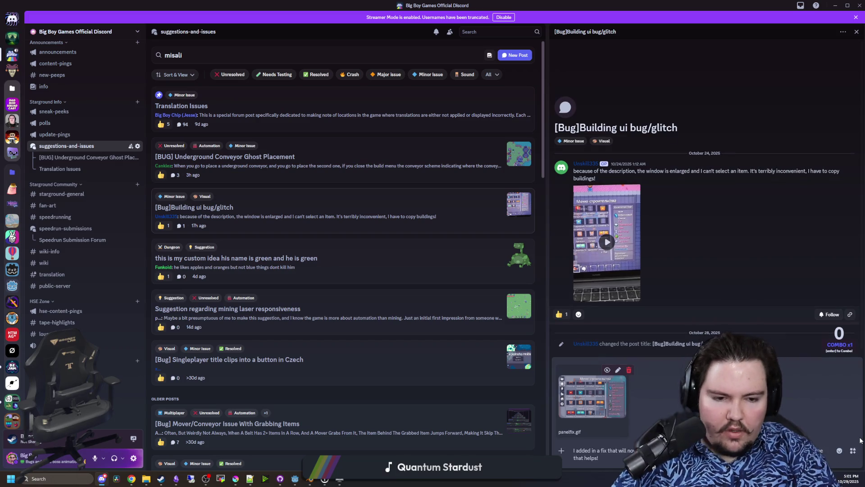
type("ready for 00Hope that")
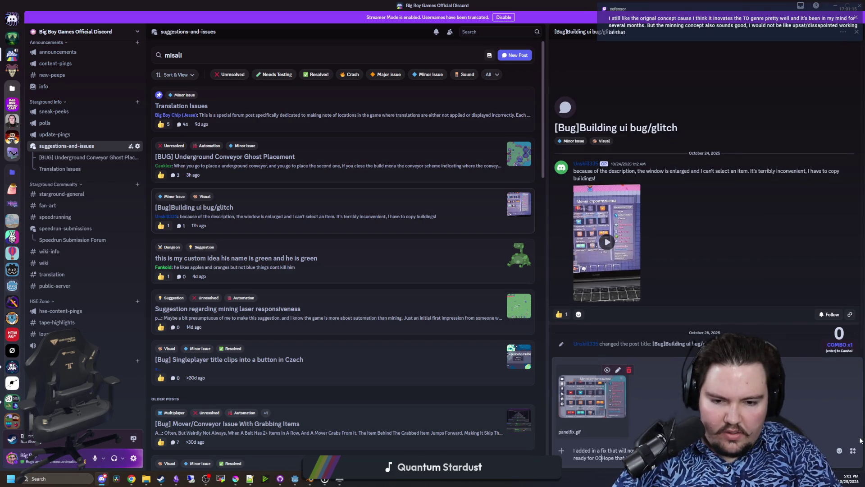
key("BackSpace")
type(".15.")
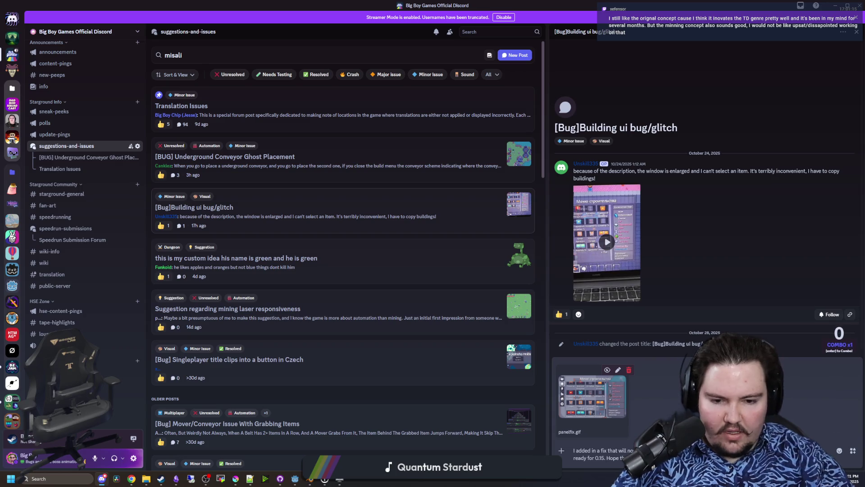
key("Return")
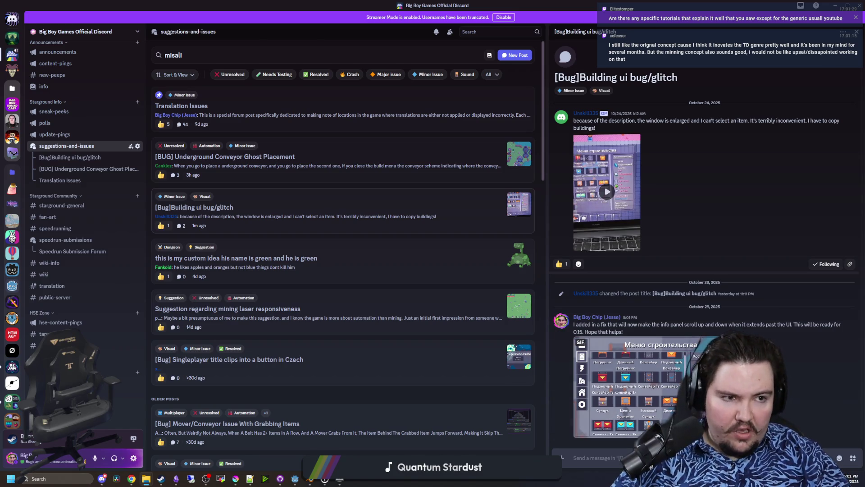
key("super+3")
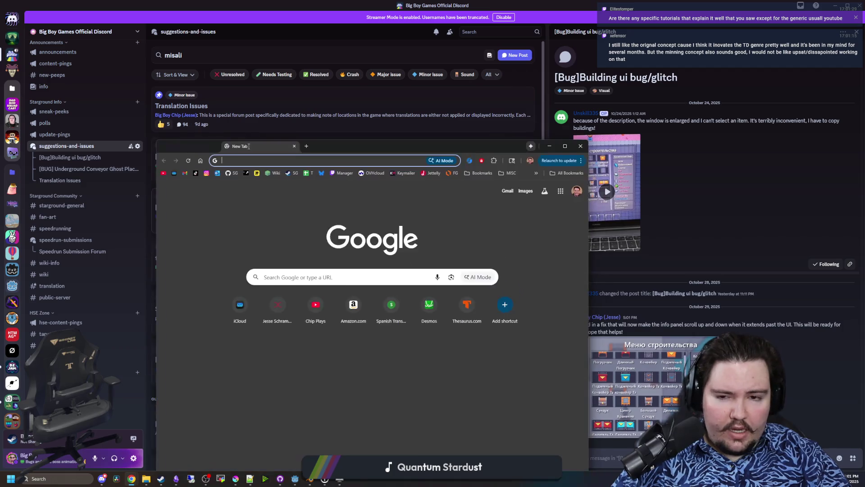
Move the Chrome window aside and search for 'godot documentation'.
mouse_move(310, 118)
left_mouse_down()
mouse_move(235, 75)
mouse_move(260, 91)
left_mouse_up()
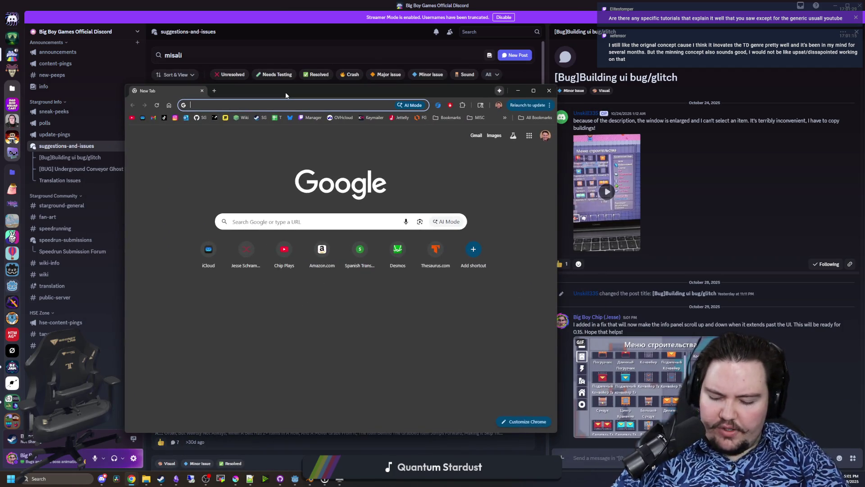
type("godot duc")
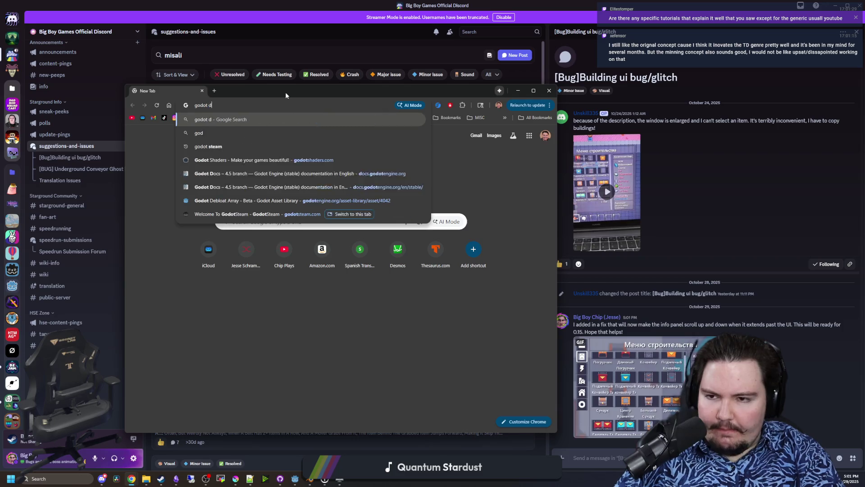
key("BackSpace")
key("BackSpace")
type("ocum")
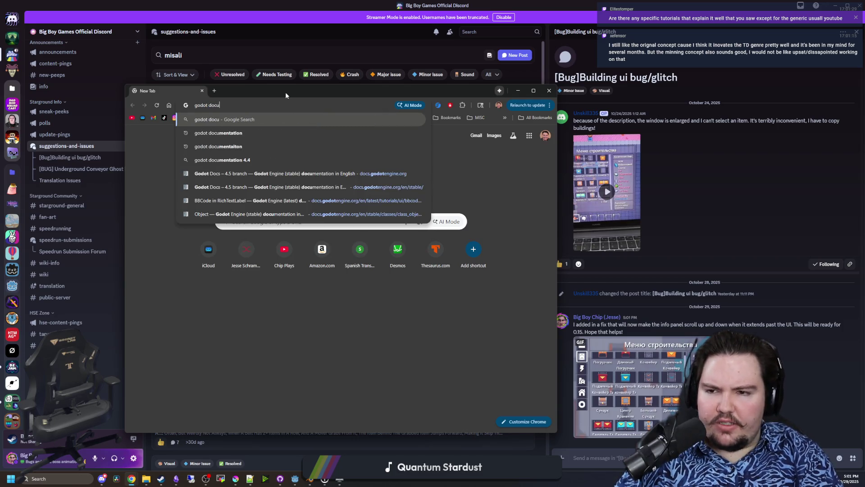
key("Return")
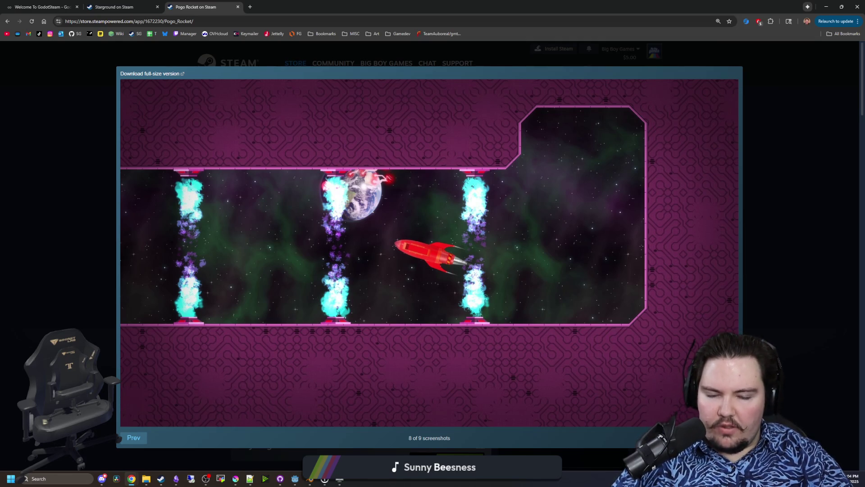
Flip forward and back through the full-size Pogo Rocket screenshots, then close the viewer.
key("Right")
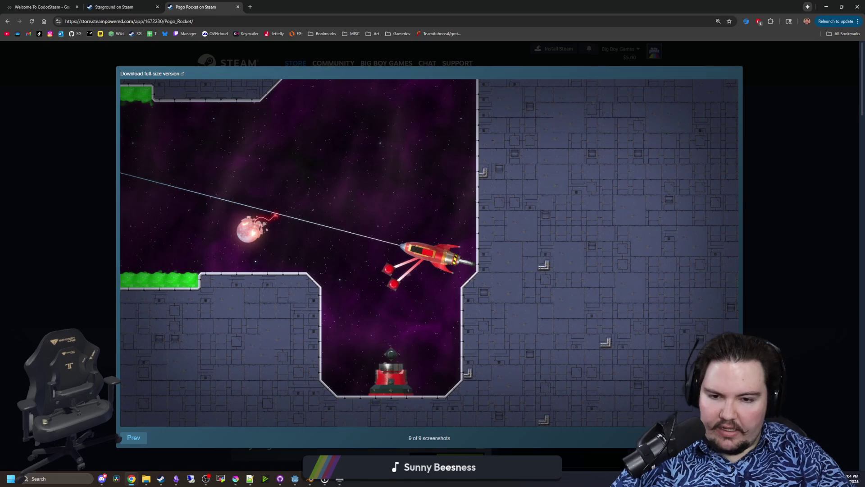
left_click(133, 437)
left_click(88, 320)
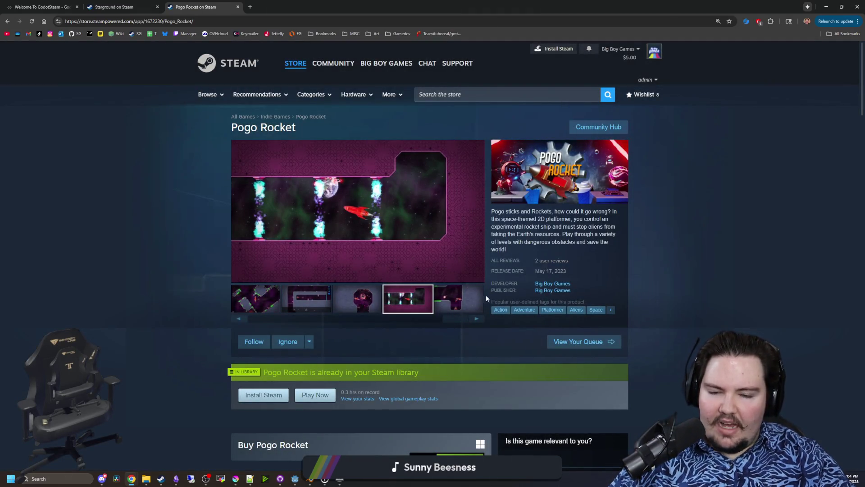
Cycle the store carousel to the pink level shot, then return to the Godot docs window.
left_click(476, 319)
left_click(476, 319)
left_click(476, 318)
left_click(476, 319)
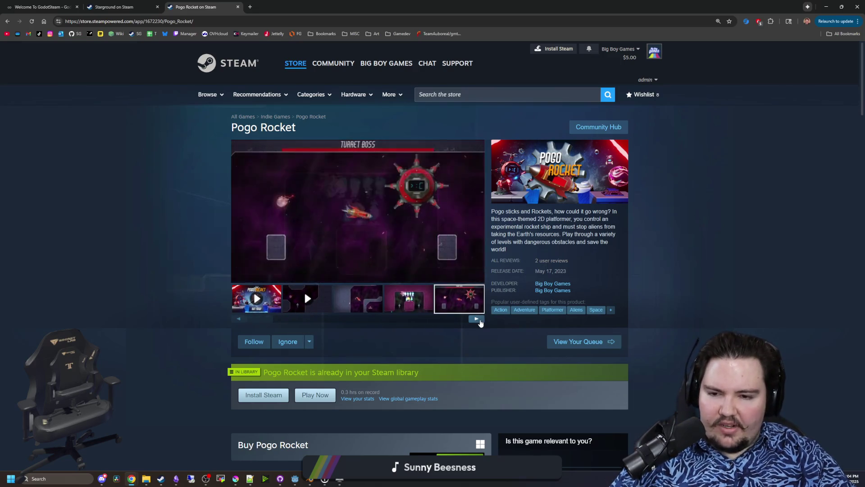
left_click(477, 319)
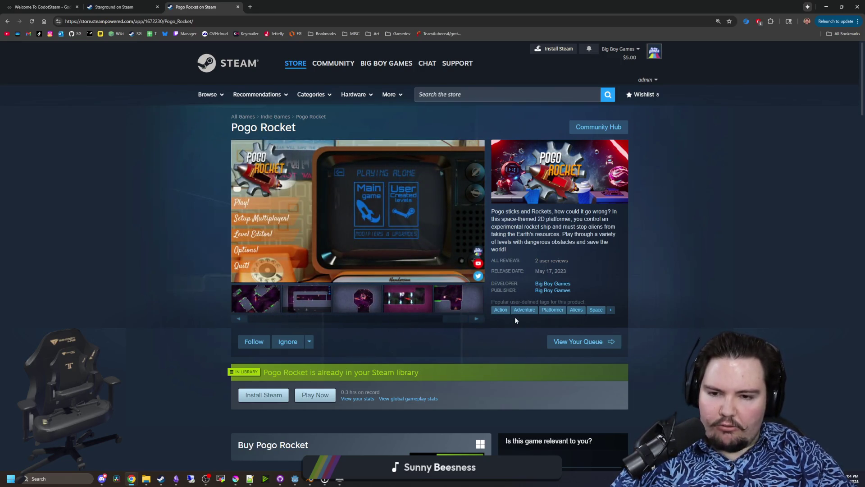
left_click(476, 319)
left_click(477, 319)
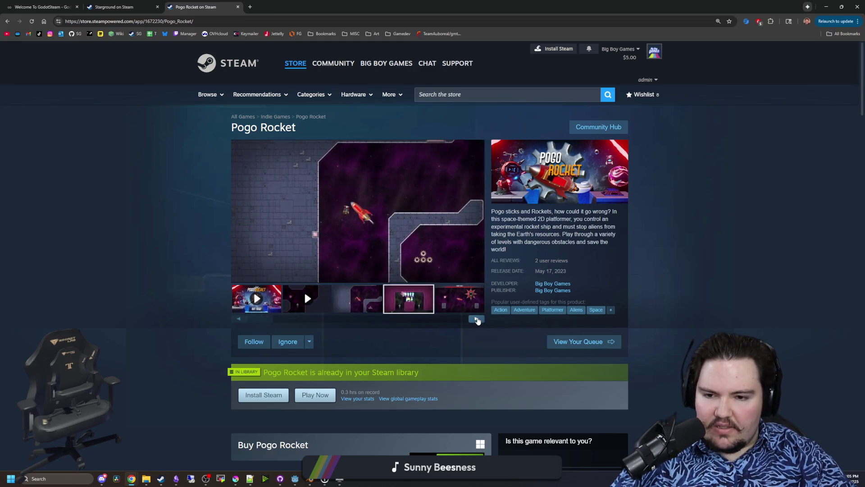
left_click(476, 320)
left_click(477, 320)
left_click(477, 319)
left_click(477, 319)
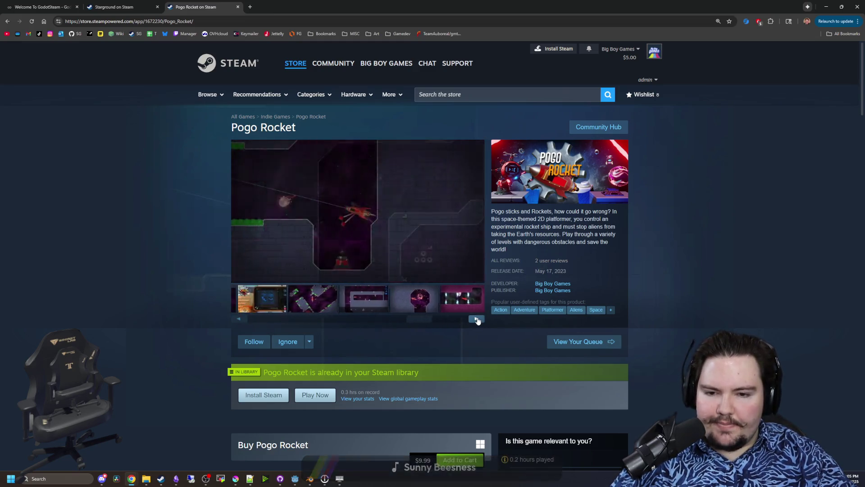
left_click(477, 319)
left_click(477, 319)
left_click(477, 319)
left_click(477, 319)
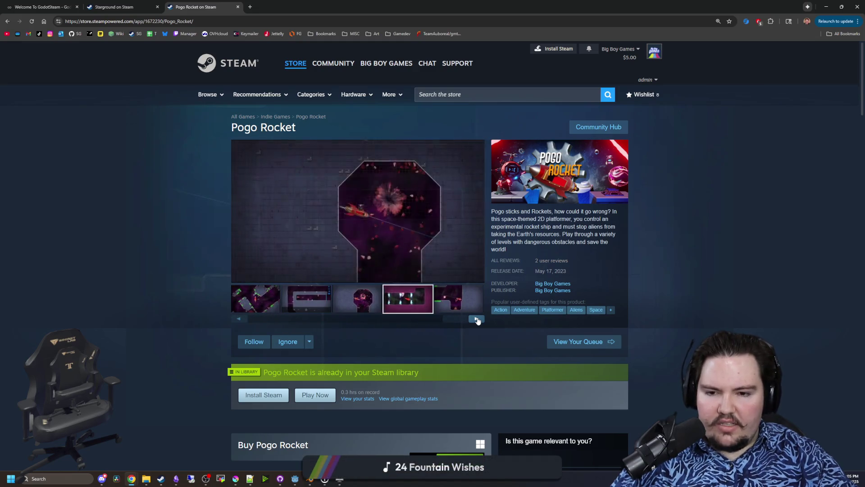
left_click(477, 319)
left_click(477, 319)
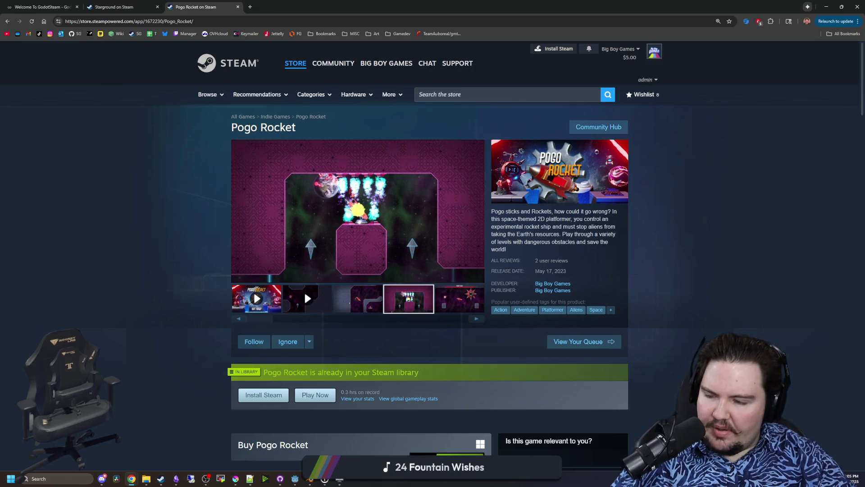
key("alt+Tab")
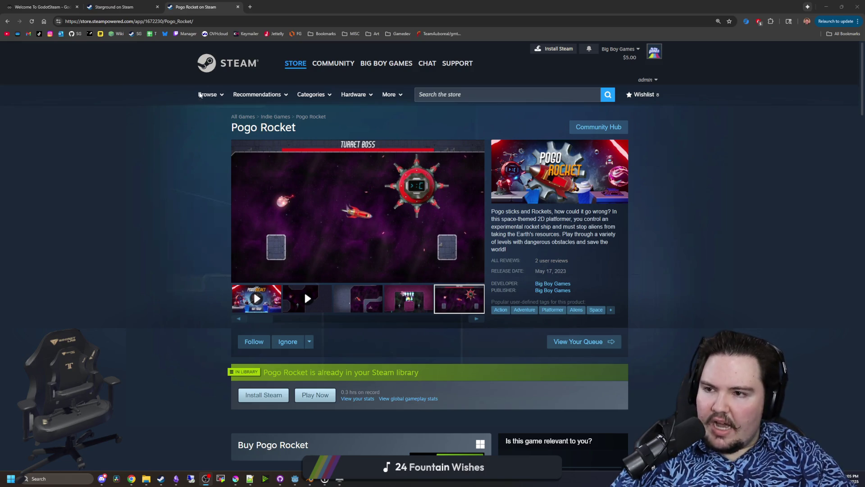
key("alt+Tab")
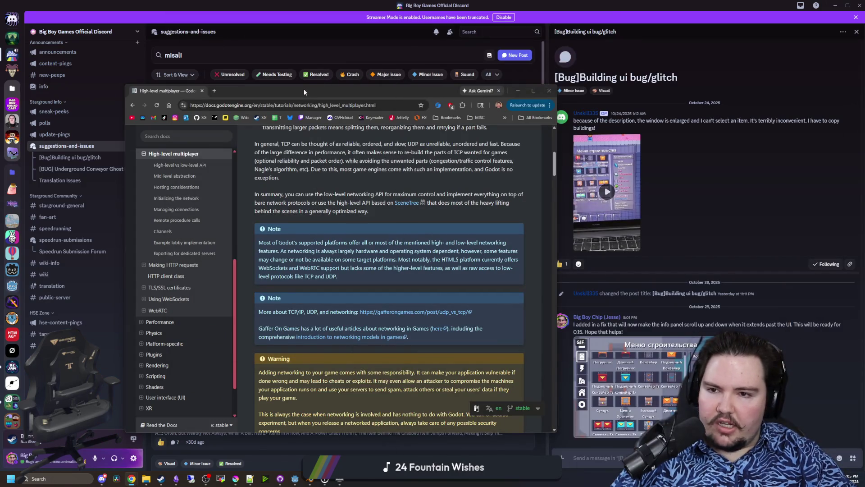
Maximize the Godot docs window and highlight the High-level vs low-level API introduction.
double_click(306, 92)
scroll(413, 240, "up", 5)
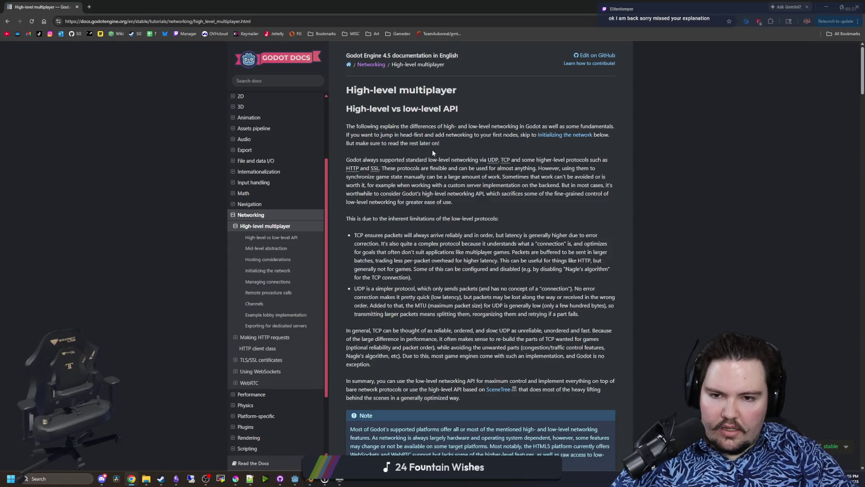
mouse_move(422, 159)
left_mouse_down()
mouse_move(563, 171)
mouse_move(490, 176)
left_mouse_up()
left_click(506, 204)
scroll(380, 147, "down", 2)
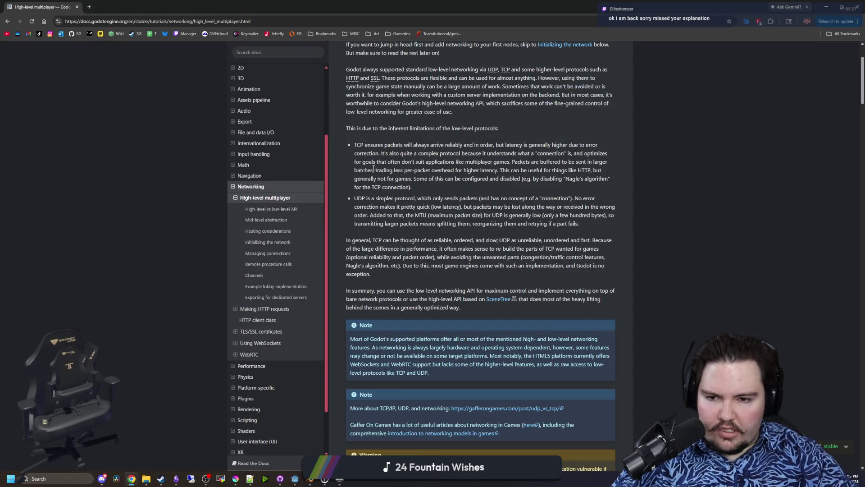
scroll(354, 145, "up", 2)
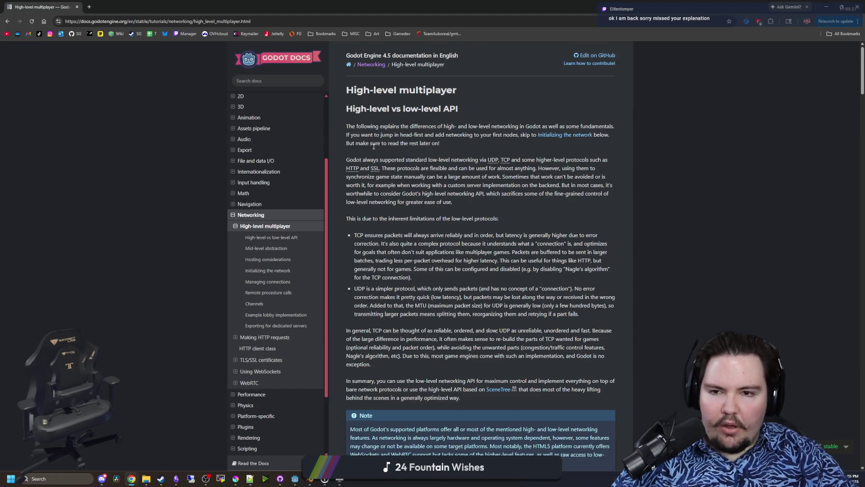
left_click_drag(350, 108, 481, 127)
left_click(376, 100)
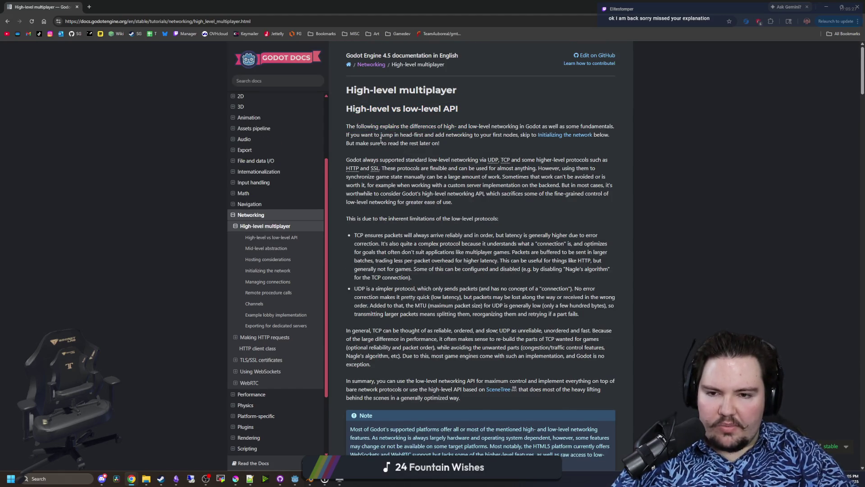
Highlight the ENet create_client and create_server code lines, including IP_ADDRESS.
scroll(380, 141, "down", 15)
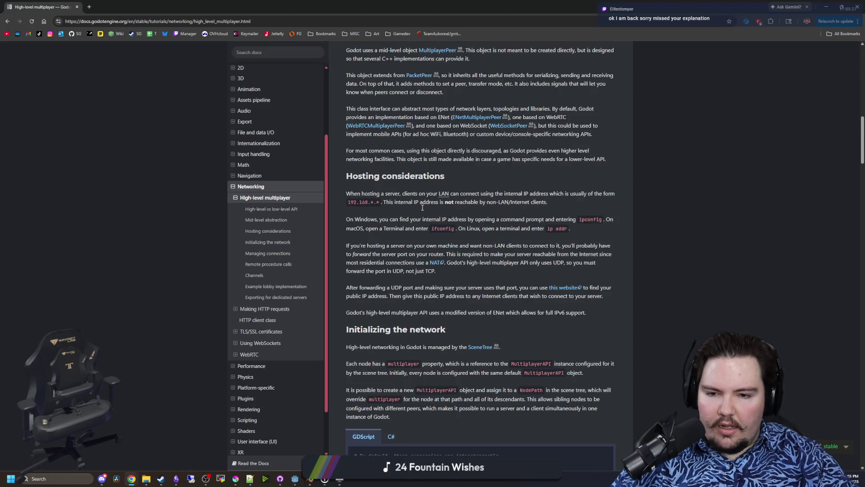
scroll(463, 189, "down", 5)
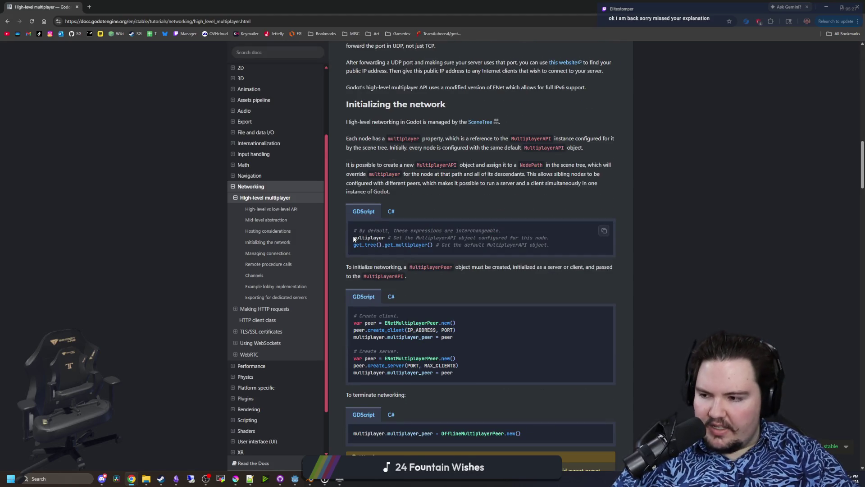
left_click_drag(347, 241, 482, 246)
left_click(461, 252)
scroll(456, 253, "down", 2)
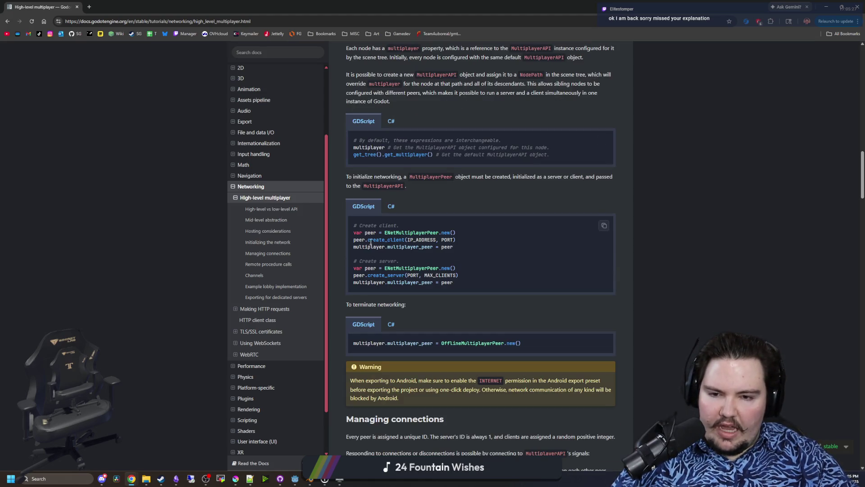
left_click_drag(408, 239, 437, 242)
mouse_move(351, 226)
left_mouse_down()
mouse_move(401, 235)
mouse_move(492, 281)
left_mouse_up()
left_click(461, 268)
left_click_drag(480, 251, 352, 224)
left_click(352, 227)
scroll(423, 253, "down", 4)
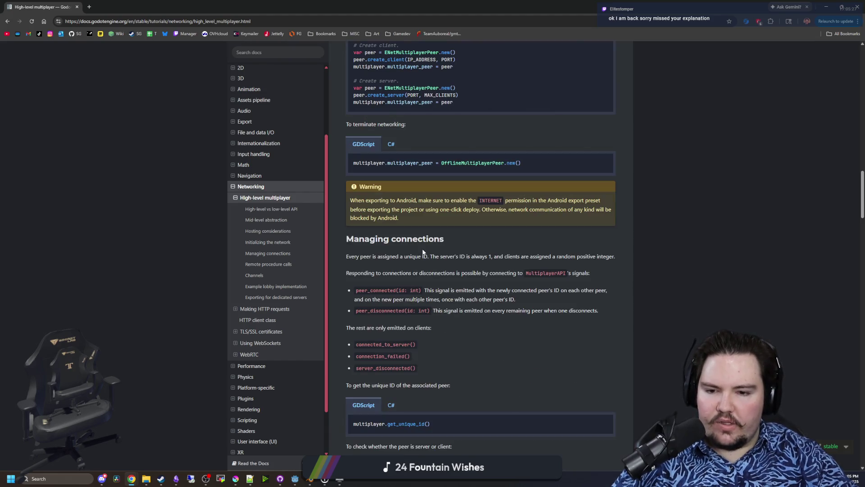
Scroll past RPCs and Channels and highlight the example lobby code.
scroll(426, 249, "down", 3)
scroll(580, 213, "down", 2)
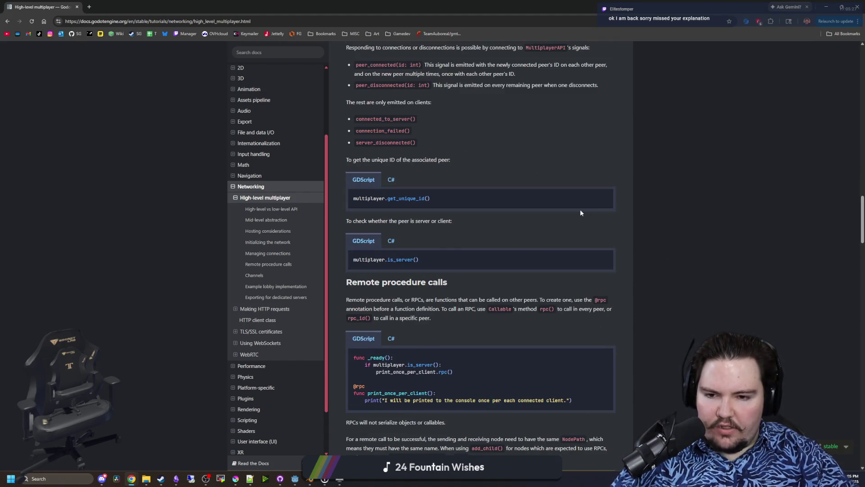
scroll(581, 215, "down", 3)
scroll(555, 234, "down", 2)
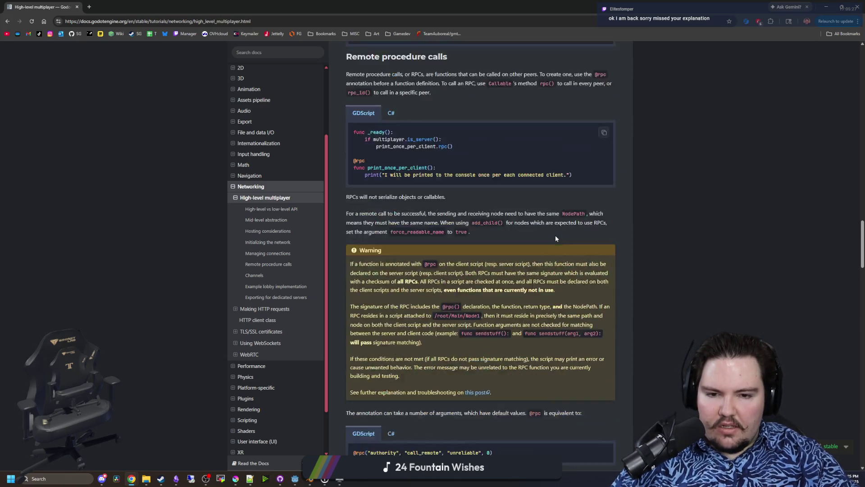
scroll(554, 237, "down", 10)
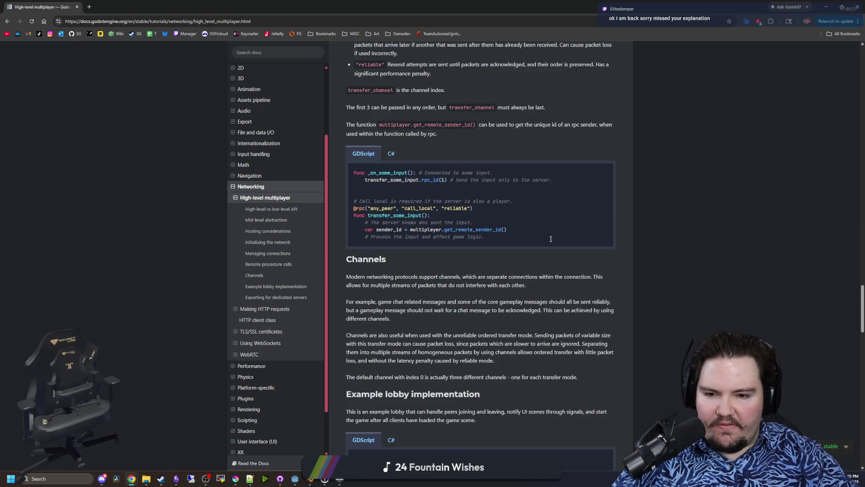
scroll(550, 238, "down", 3)
scroll(528, 249, "down", 3)
left_click_drag(346, 129, 563, 225)
left_click(563, 225)
scroll(352, 185, "down", 1)
mouse_move(353, 143)
left_mouse_down()
mouse_move(489, 273)
mouse_move(541, 442)
mouse_move(480, 280)
mouse_move(496, 271)
left_mouse_up()
left_click(497, 271)
Skim the user notes, then scroll back up to the page introduction.
scroll(541, 248, "down", 3)
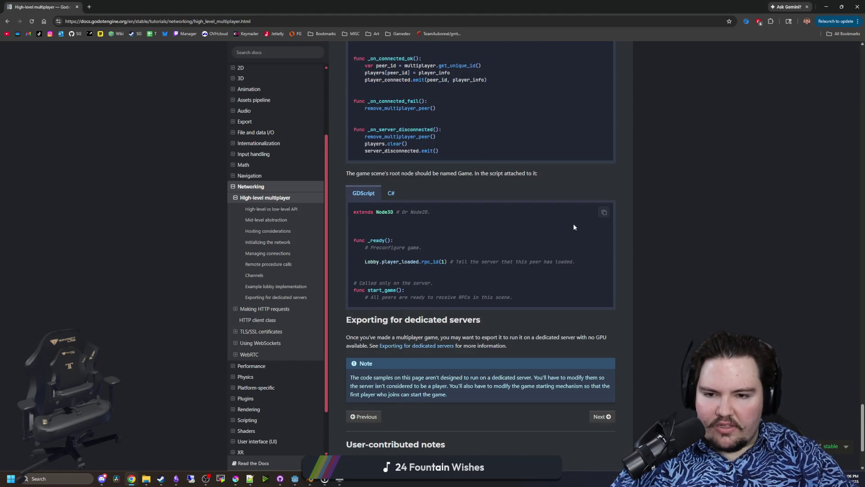
scroll(438, 263, "down", 3)
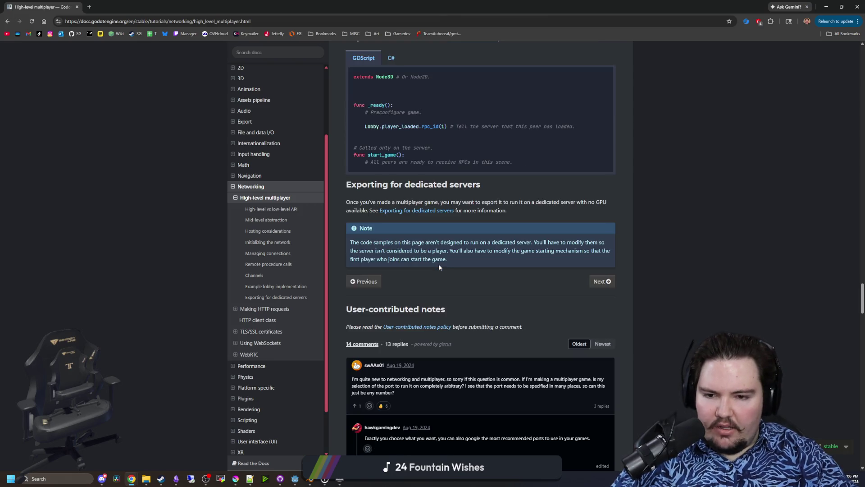
scroll(396, 257, "up", 3)
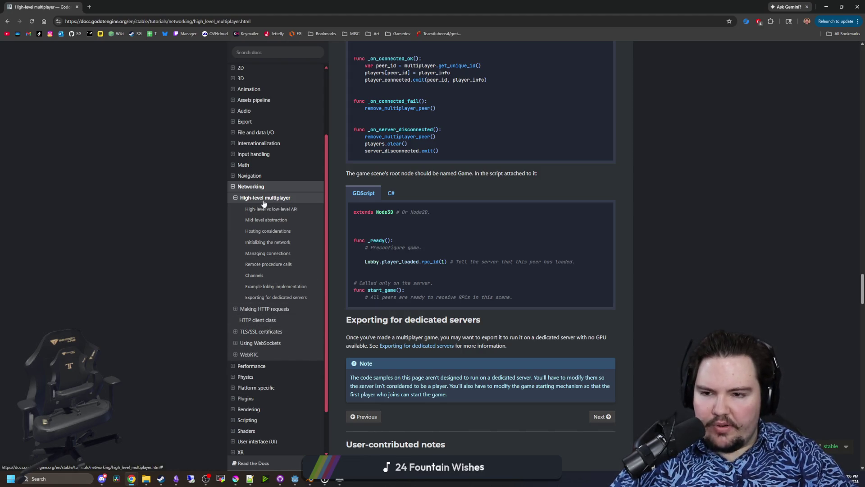
scroll(382, 270, "up", 7)
scroll(382, 268, "up", 20)
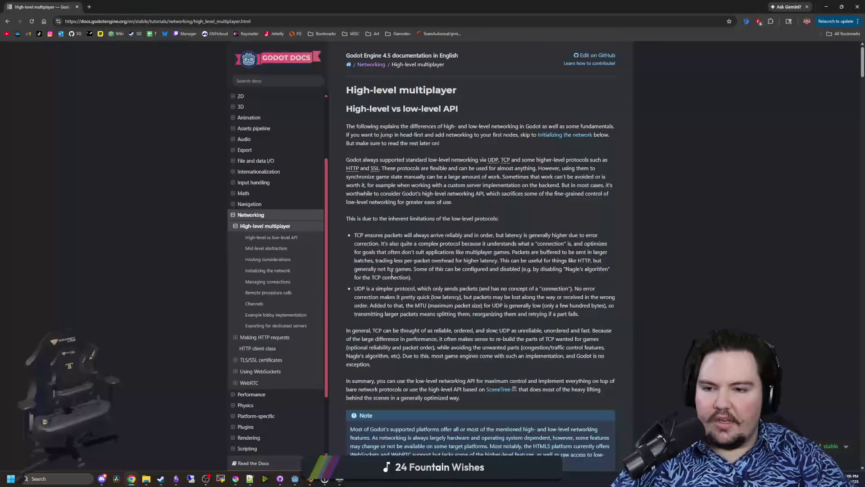
left_click(279, 337)
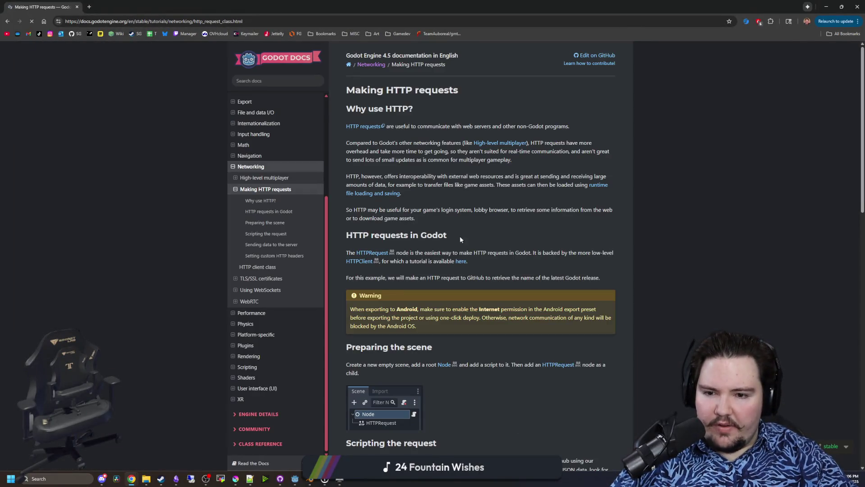
left_click(261, 290)
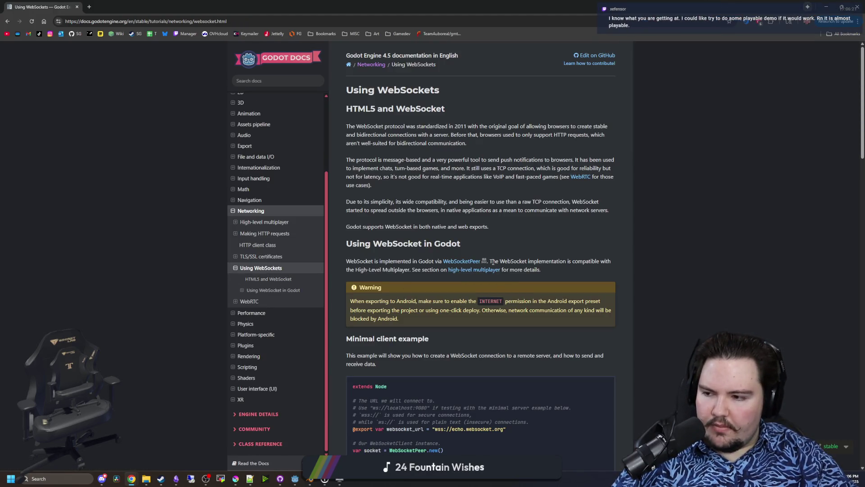
scroll(492, 261, "down", 20)
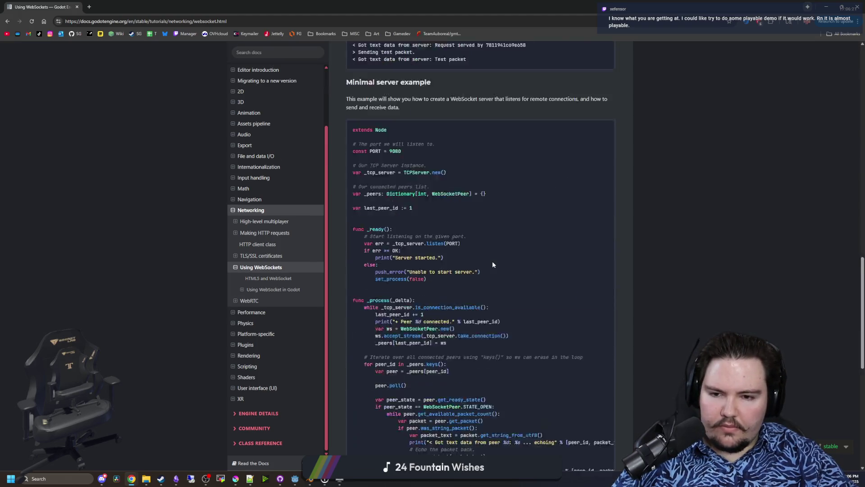
scroll(490, 260, "down", 9)
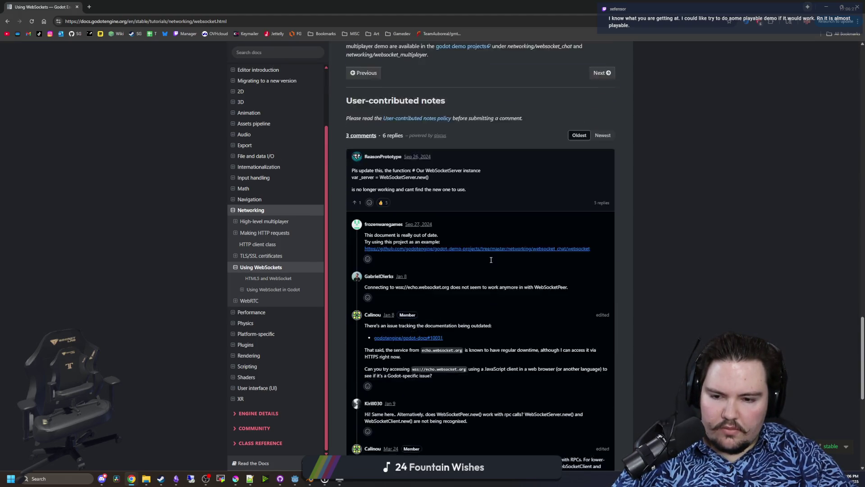
scroll(488, 261, "up", 7)
scroll(488, 261, "up", 20)
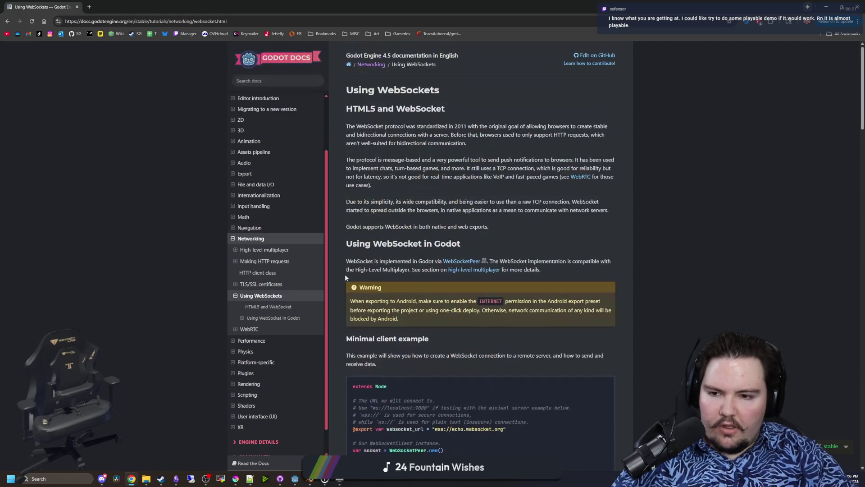
left_click(251, 251)
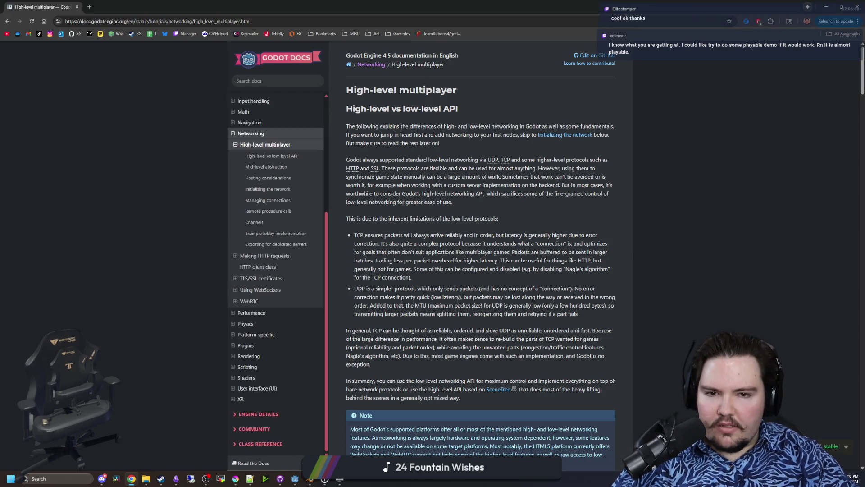
Highlight the low-level protocols paragraph and scroll down to the LAN IP user comment.
left_click_drag(347, 155, 484, 289)
left_click(483, 288)
scroll(454, 257, "down", 20)
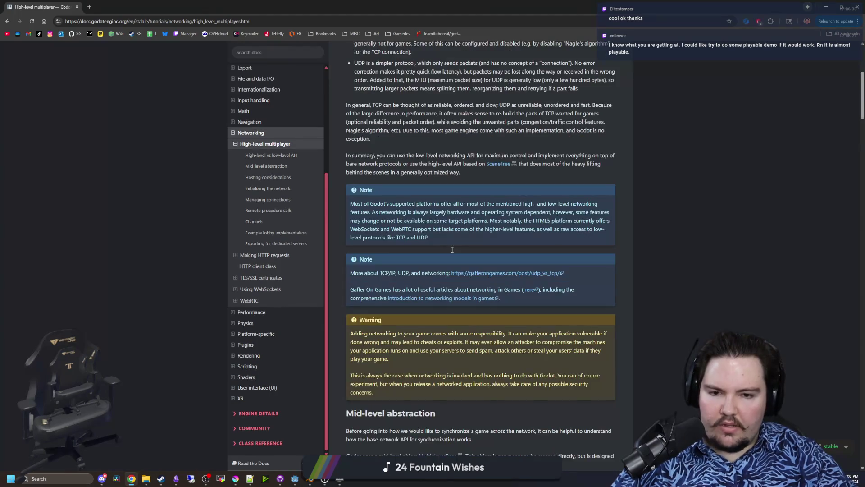
scroll(435, 253, "down", 20)
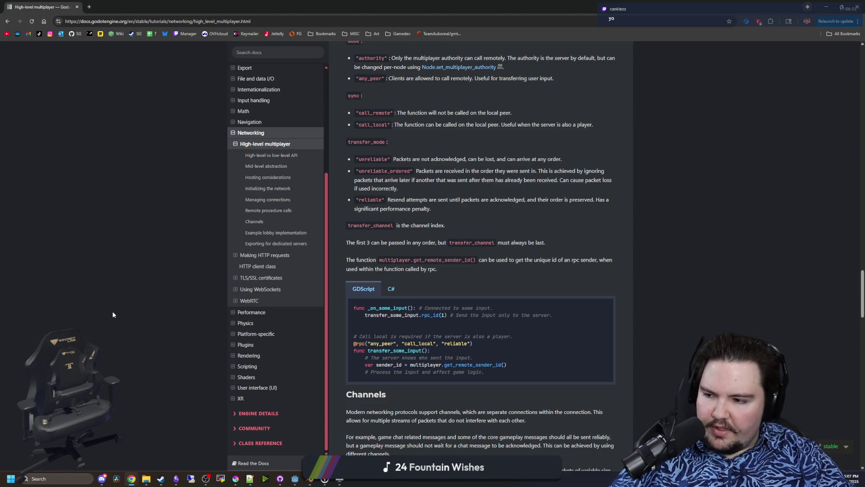
scroll(426, 316, "down", 15)
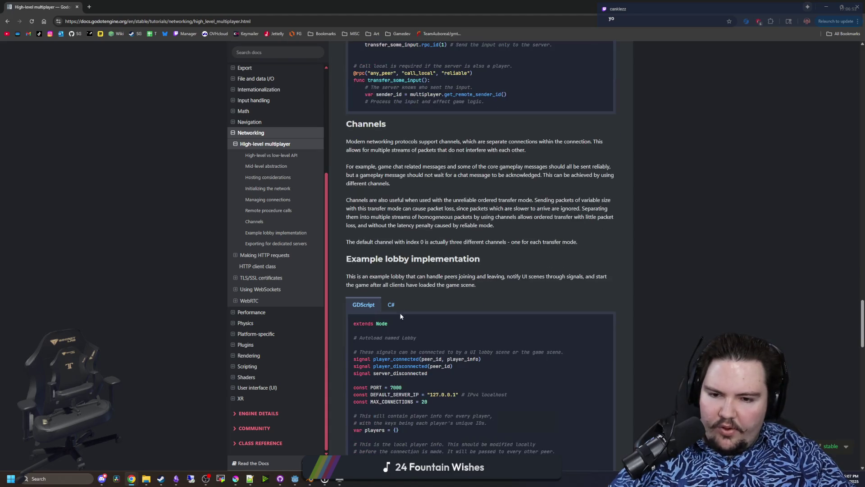
scroll(422, 303, "down", 20)
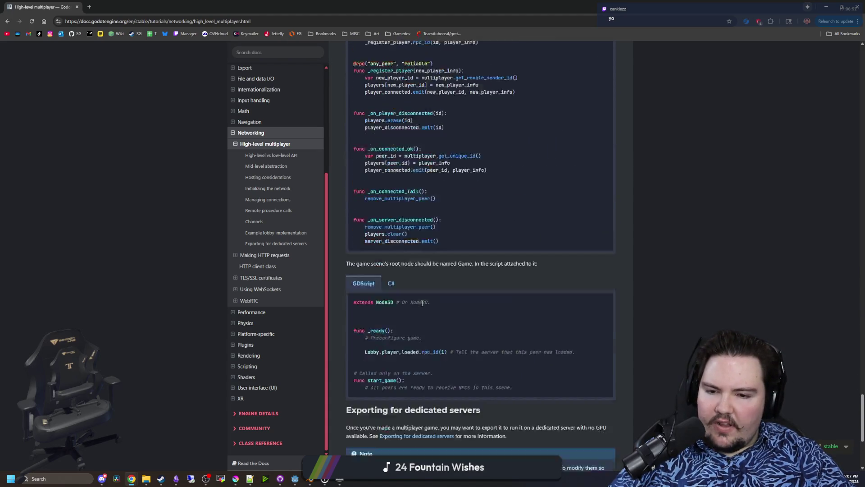
scroll(425, 301, "down", 8)
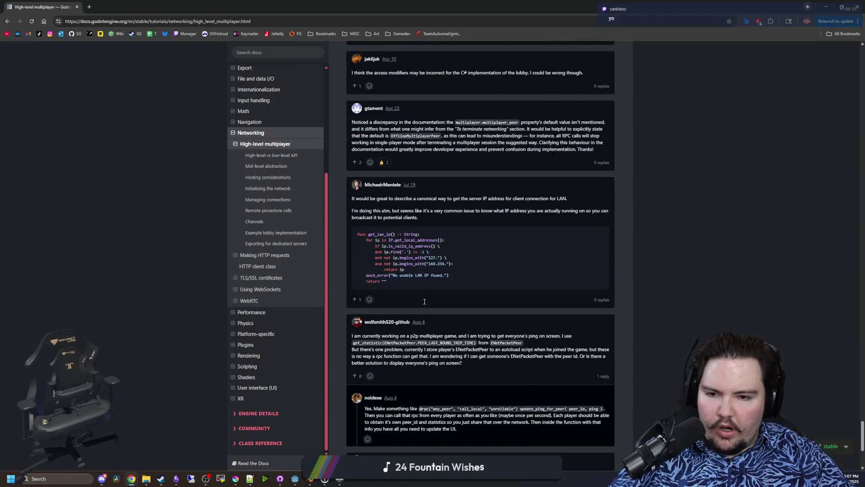
scroll(424, 301, "down", 4)
scroll(424, 301, "up", 5)
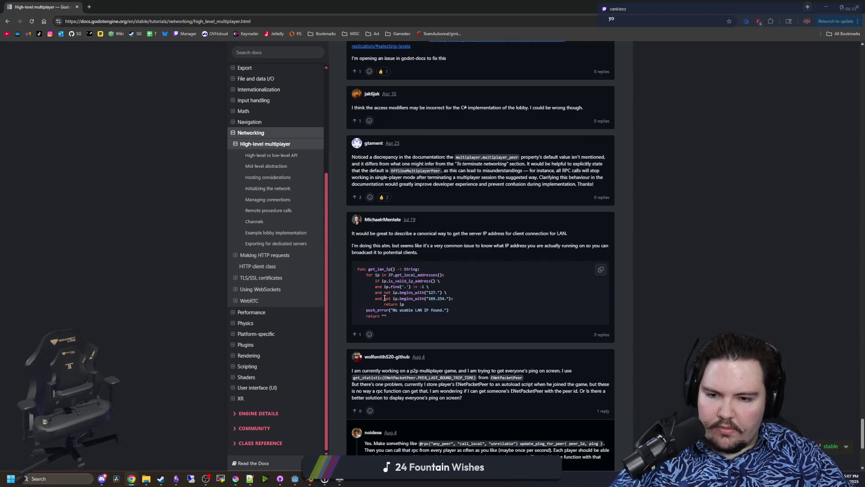
scroll(384, 298, "up", 20)
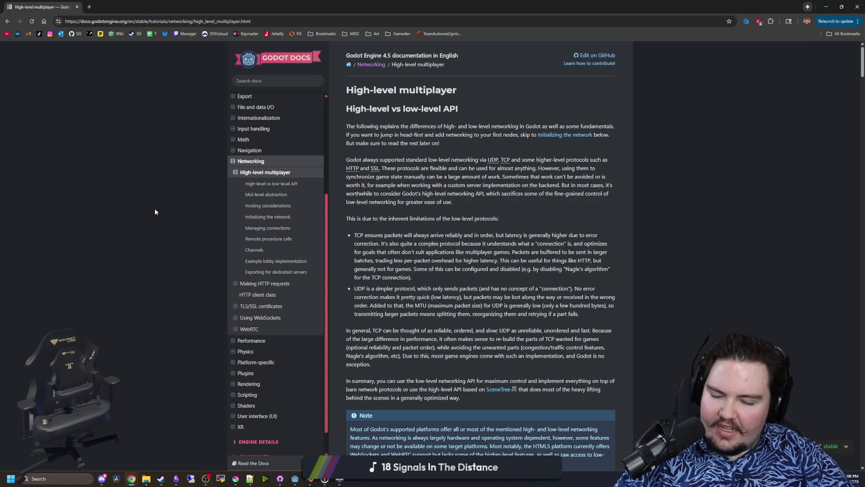
Restore the Chrome window and drag it down so Discord shows behind.
left_click_drag(212, 3, 364, 281)
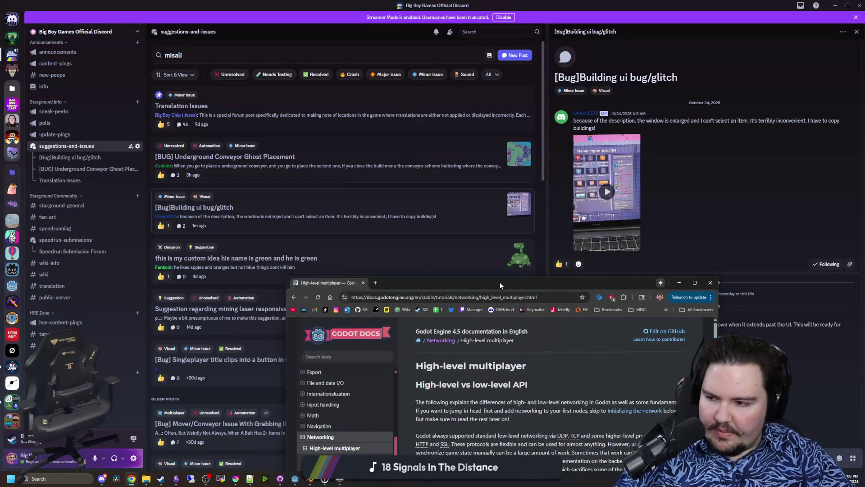
Close the docs browser, scroll the Discord channel list, and return to the Godot editor.
left_click(364, 283)
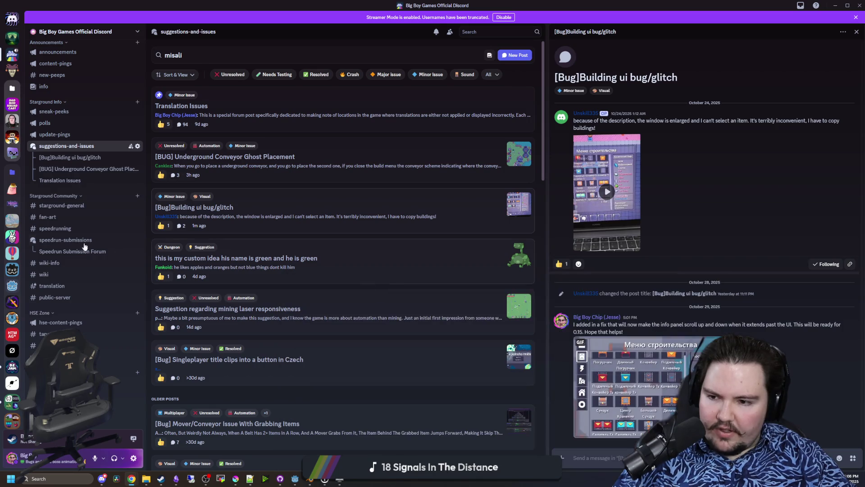
scroll(111, 166, "down", 5)
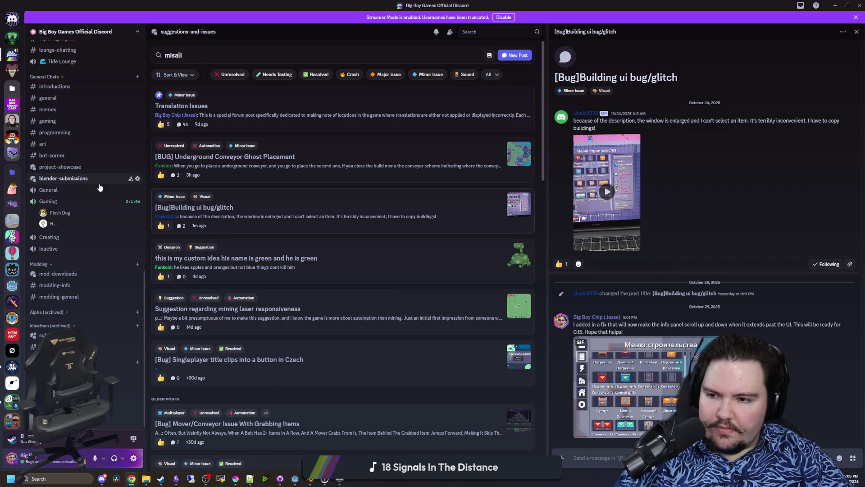
scroll(112, 167, "down", 3)
key("alt+F4")
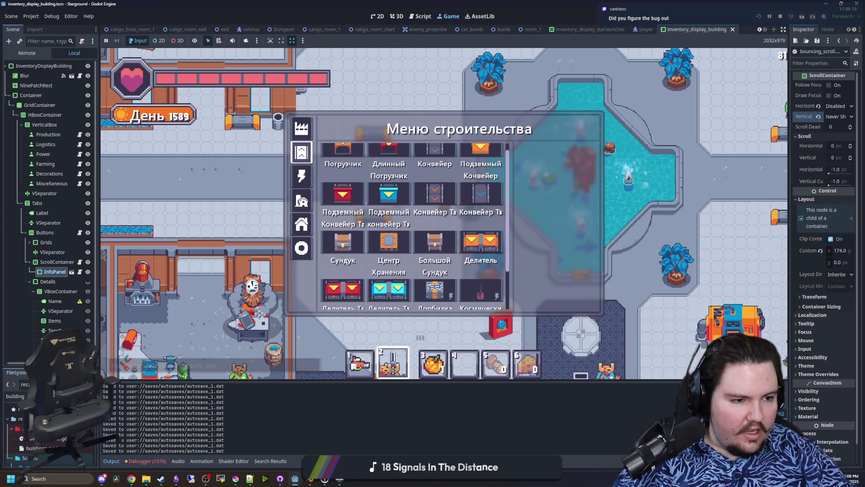
Close the build menu and switch the running game's language to English via the pause menu.
mouse_move(480, 194)
key("Escape")
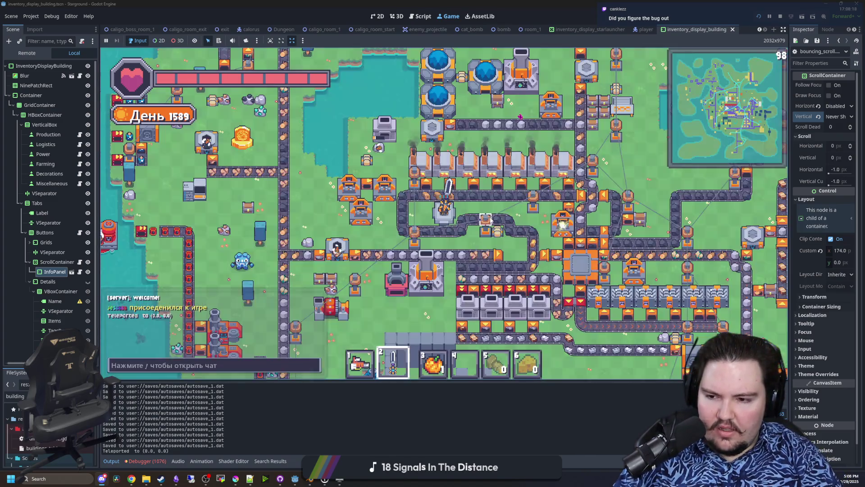
key("Escape")
left_click(377, 260)
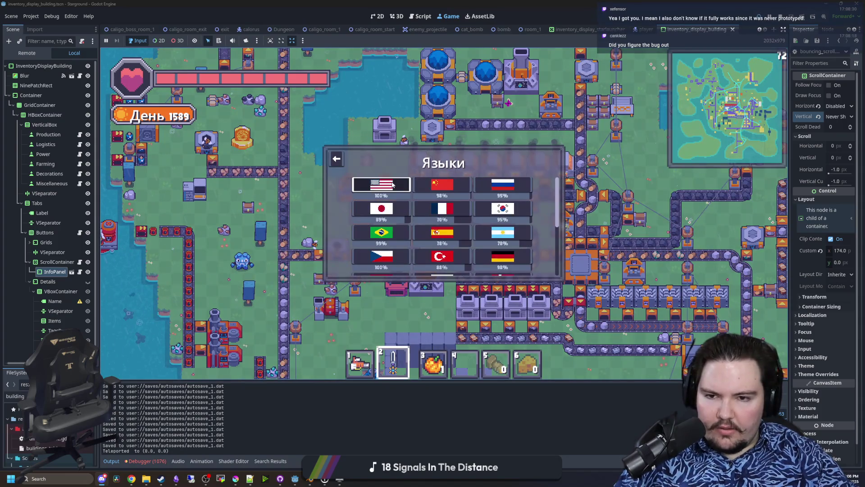
key("Escape")
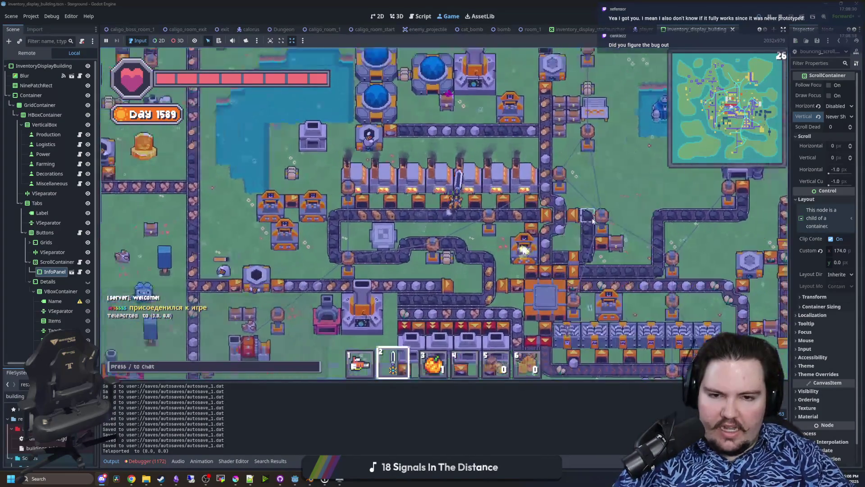
Open the Building Menu and place a Conveyor and a Chest near the player.
key("d")
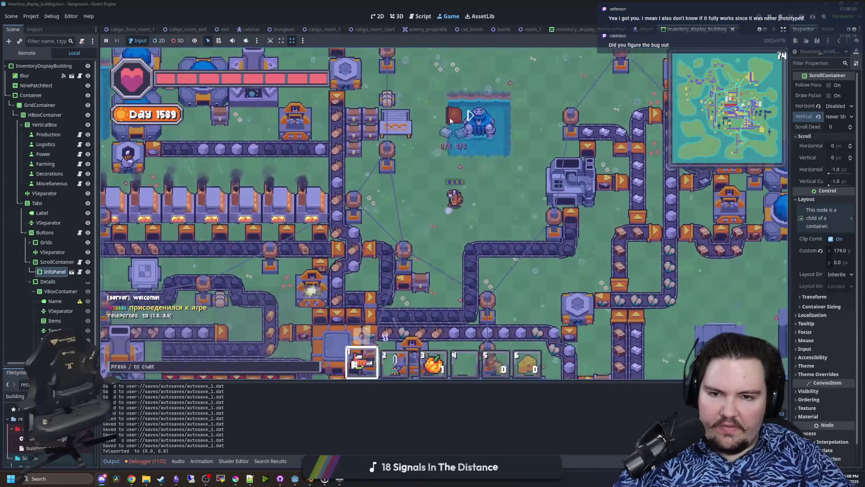
key("w")
key("w")
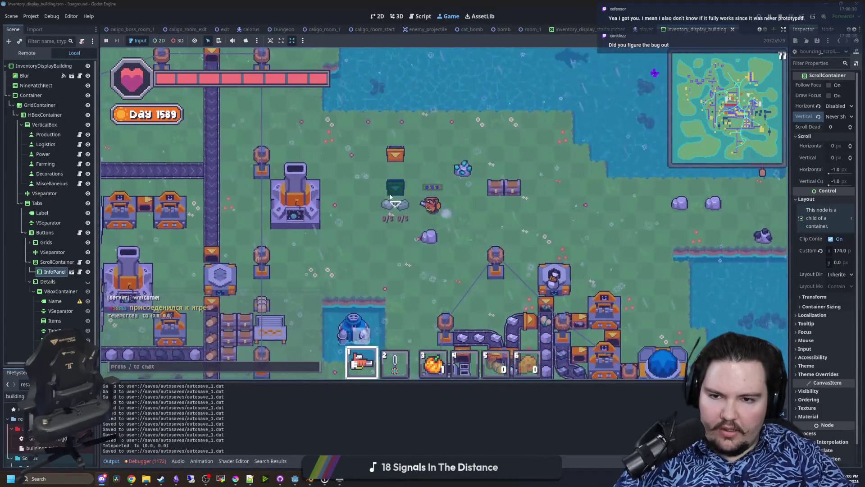
key("b")
key("b")
key("w")
key("b")
left_click(436, 146)
left_click(420, 265)
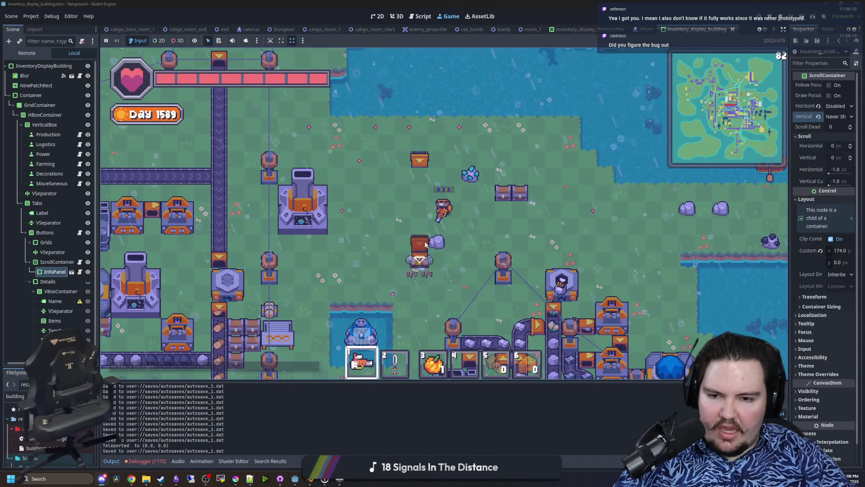
key("b")
left_click(343, 234)
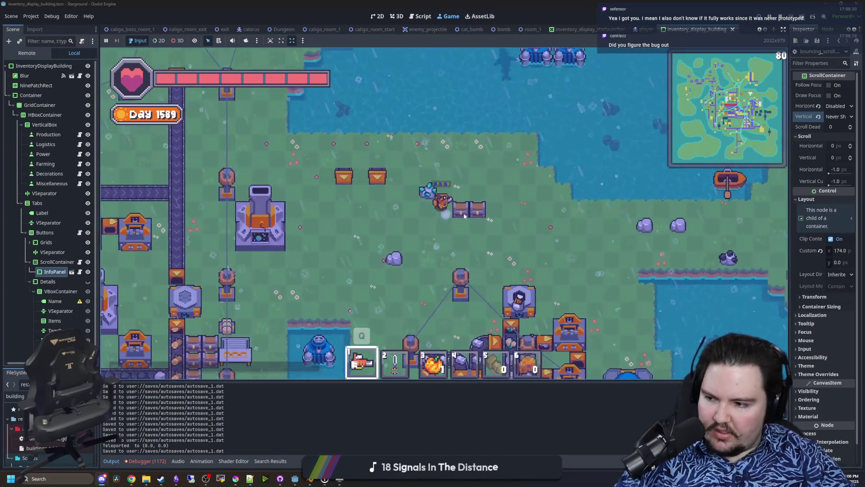
left_click(349, 184)
left_click(390, 188)
Walk the player around the factory, pausing and resuming the game once.
key("s")
key("a")
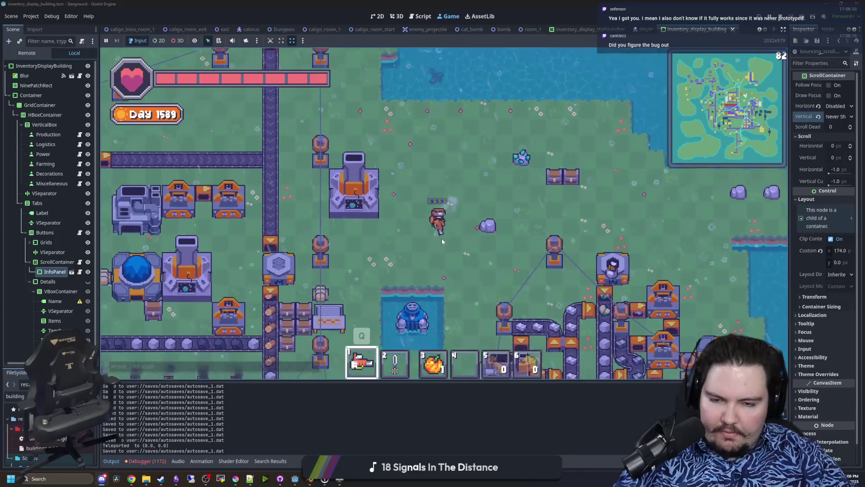
key("s")
key("a")
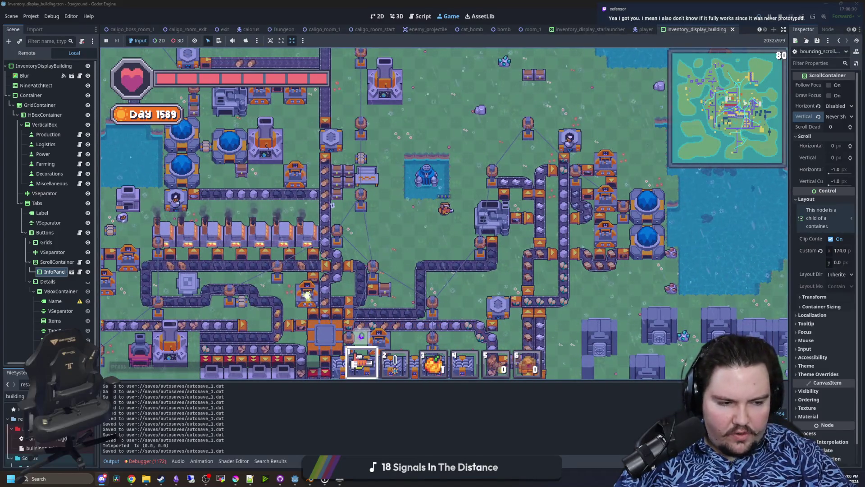
key("w")
key("a")
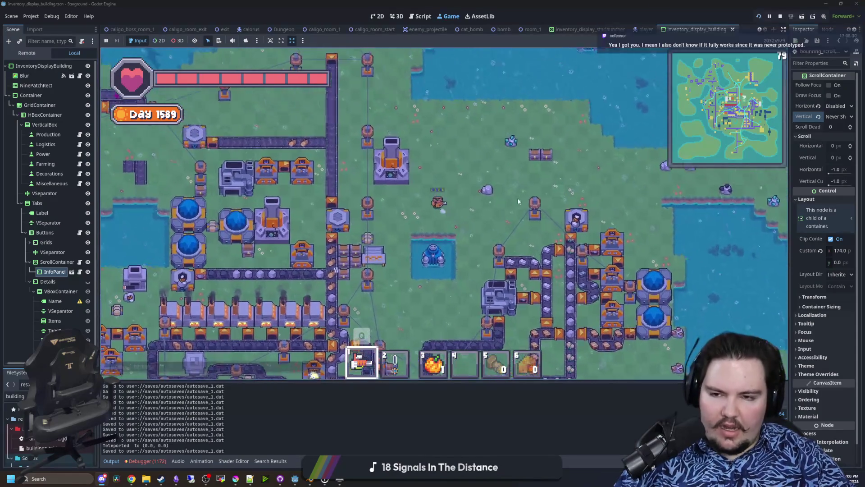
key("w")
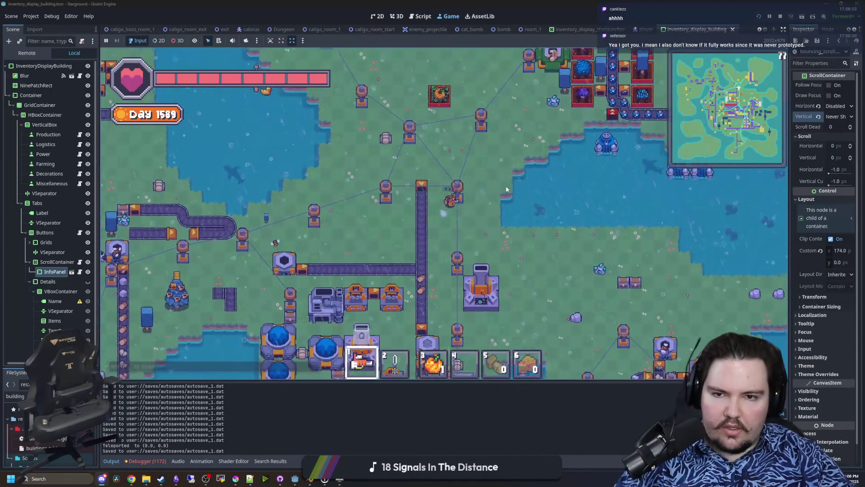
key("w")
key("a")
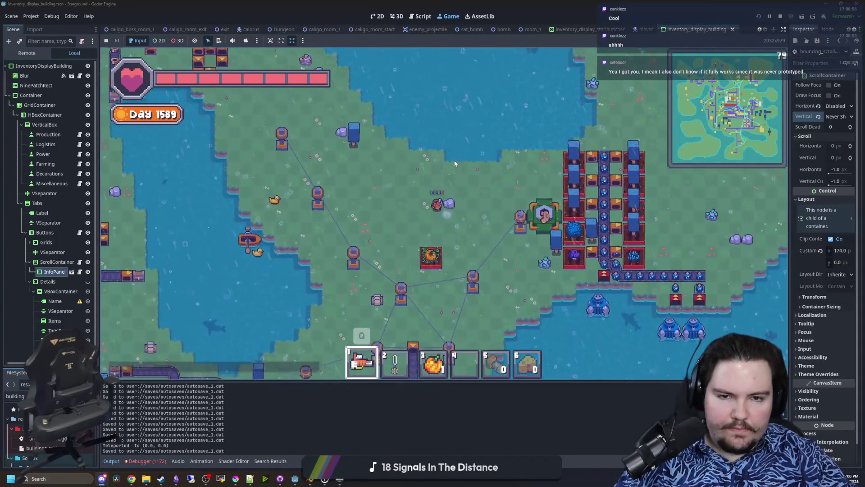
key("s")
key("d")
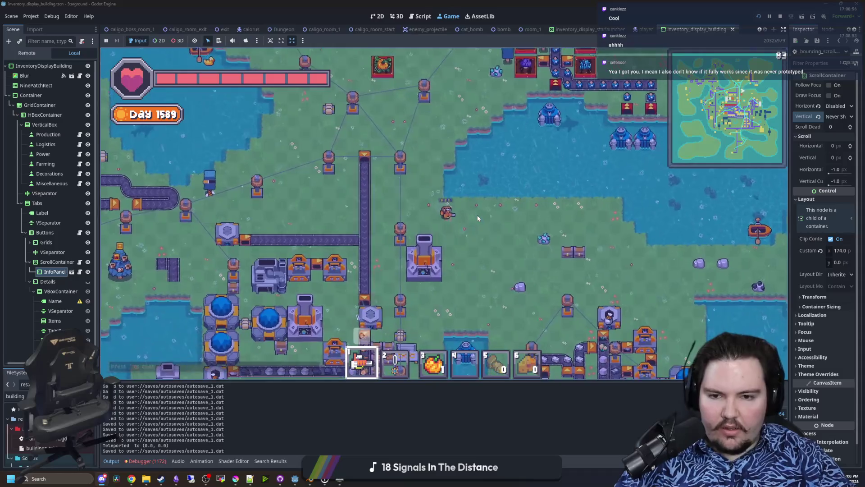
key("Escape")
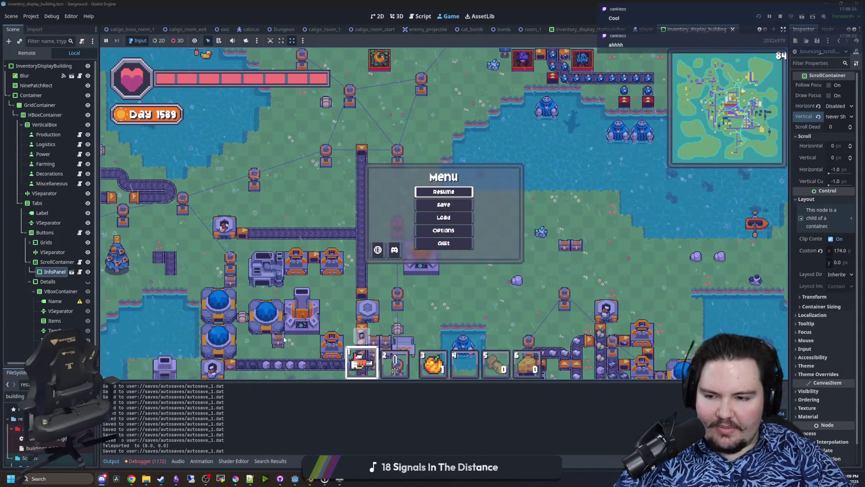
left_click(443, 192)
key("s")
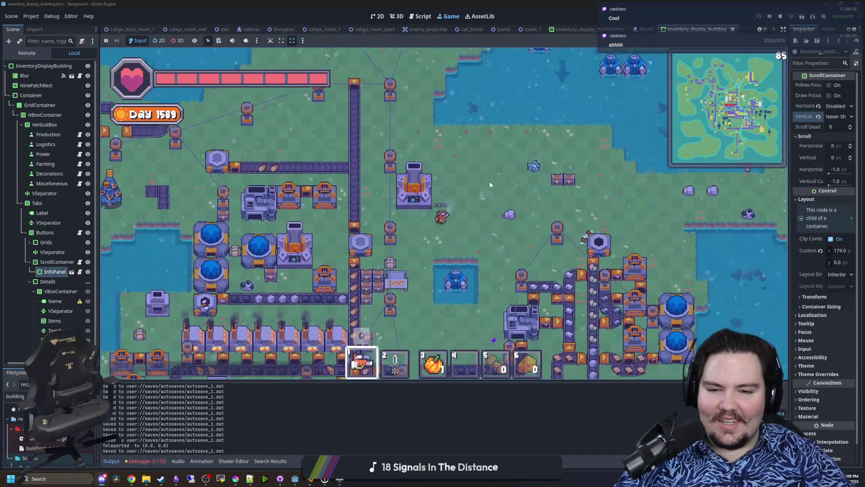
key("s")
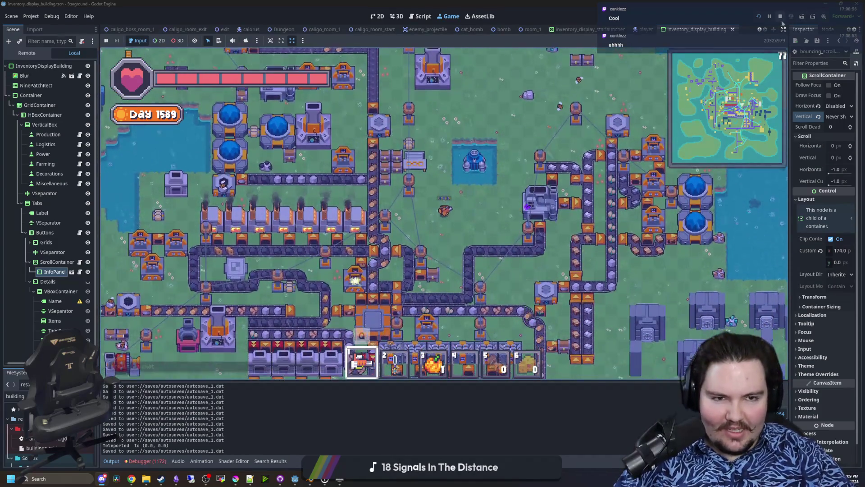
Stop the game and save with the caret on empty line 143 of info_panel.gd.
left_click(780, 16)
left_click(393, 229)
key("ctrl+s")
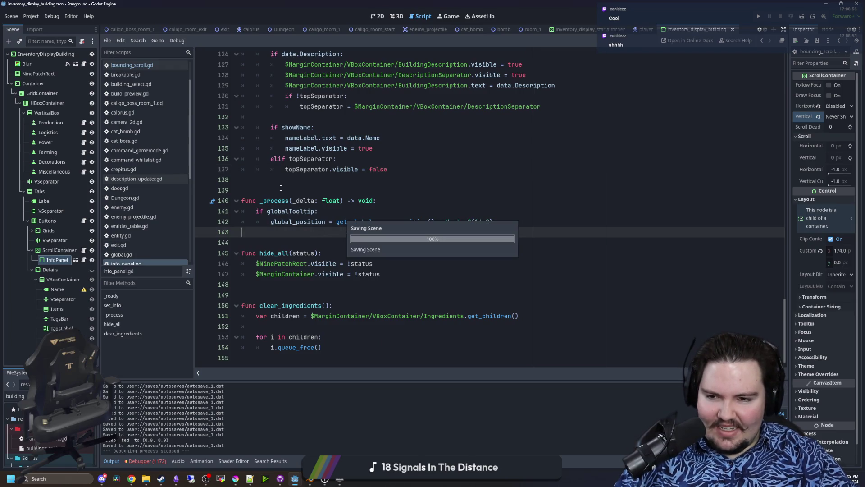
Enlarge the output panel below the code and undo the last edit in the info_panel script.
left_click(274, 189)
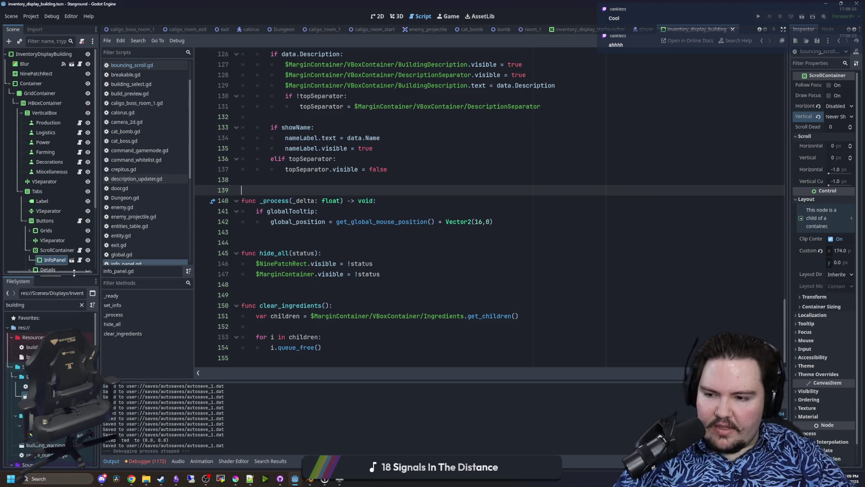
mouse_move(265, 380)
left_mouse_down()
mouse_move(266, 290)
mouse_move(265, 356)
left_mouse_up()
left_click(316, 281)
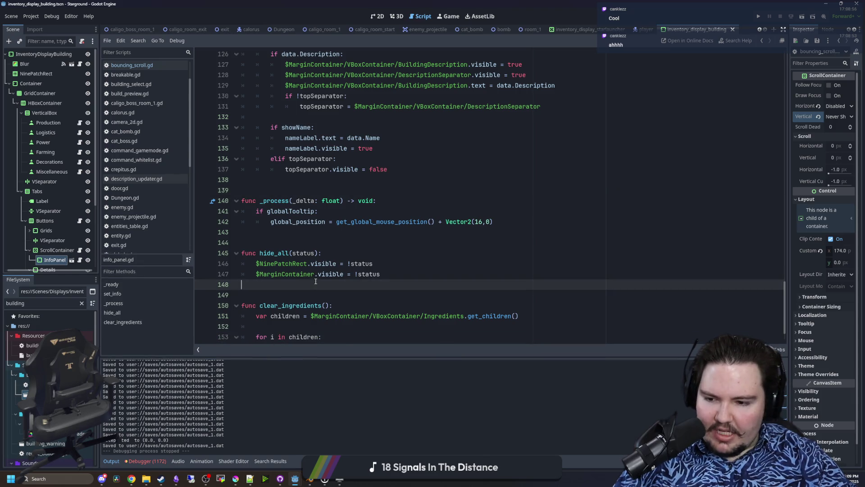
key("ctrl+z")
key("ctrl+z")
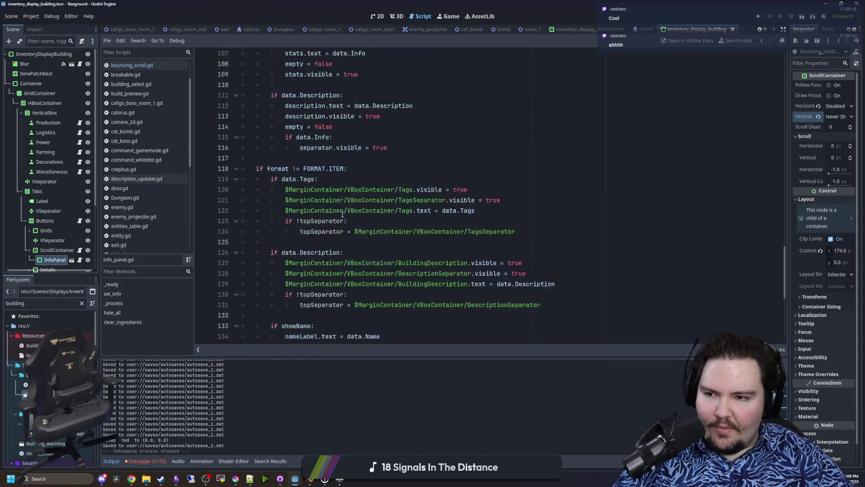
Save the scene and open bouncing_scroll.gd with the caret at its end.
key("ctrl+s")
left_click(119, 65)
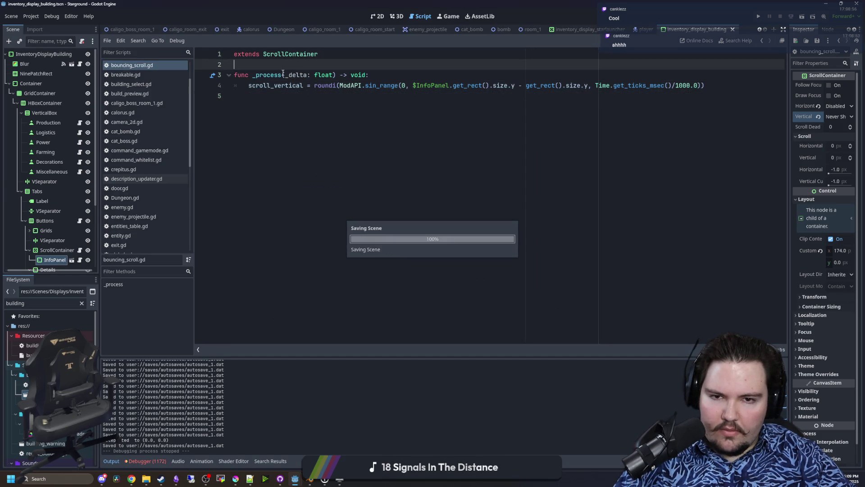
left_click(245, 105)
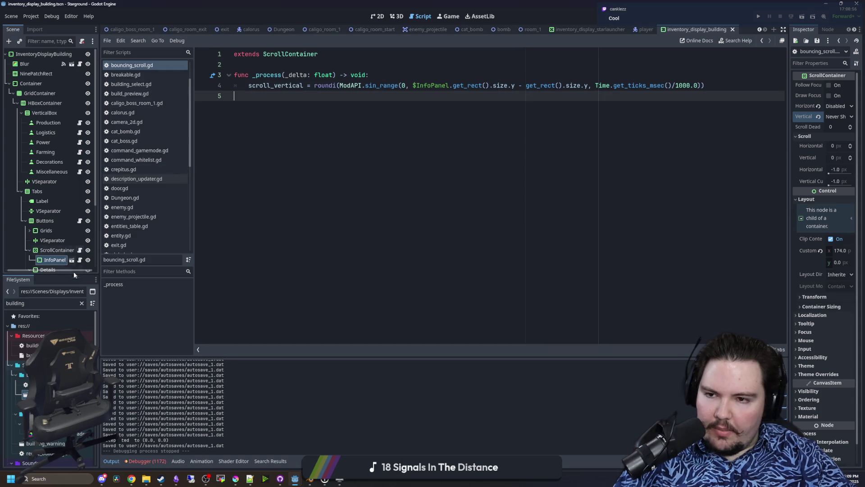
Filter the FileSystem for 'cat_boss' and open the cat_boss.tscn scene.
left_click(81, 303)
type("cat_boss")
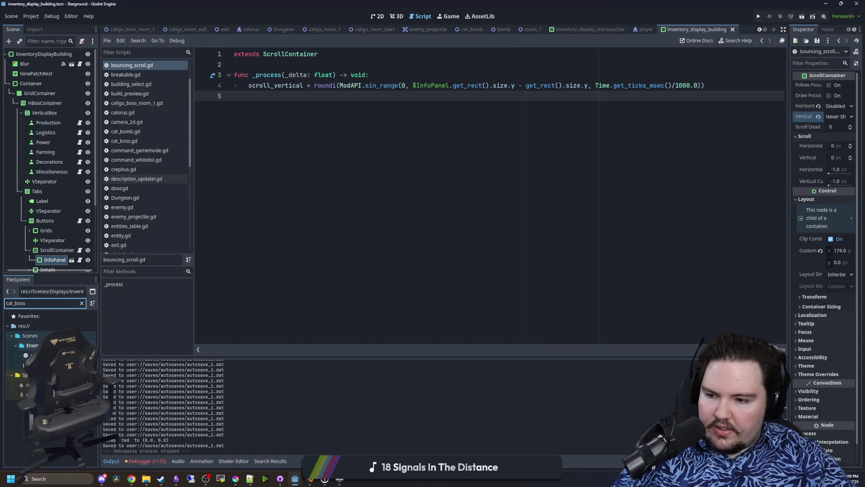
double_click(36, 365)
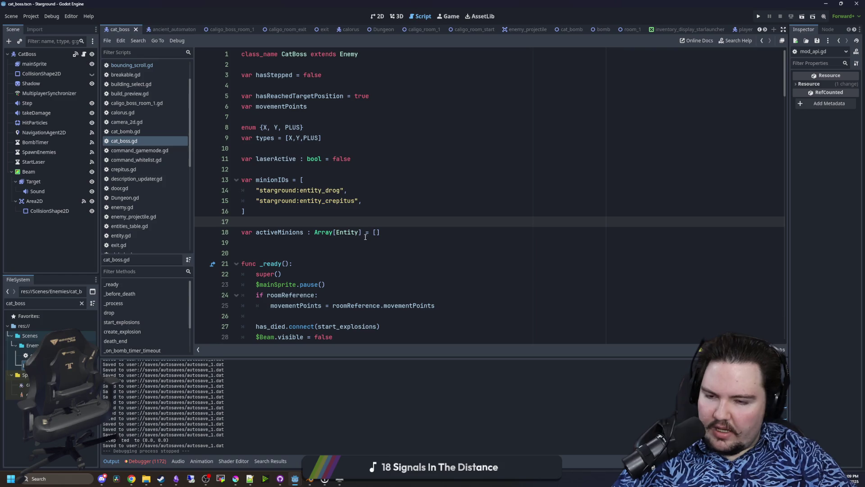
Scroll through cat_boss.gd down to spawn_enemies() and place the caret inside it.
left_click(280, 172)
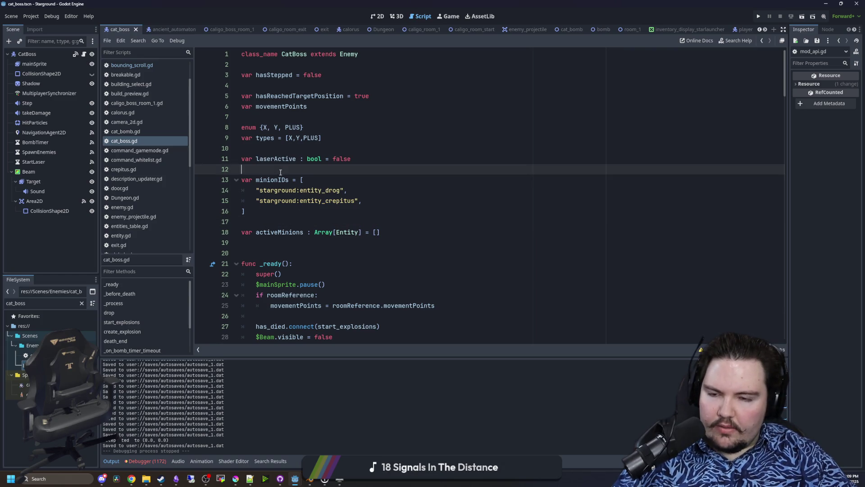
scroll(349, 148, "down", 20)
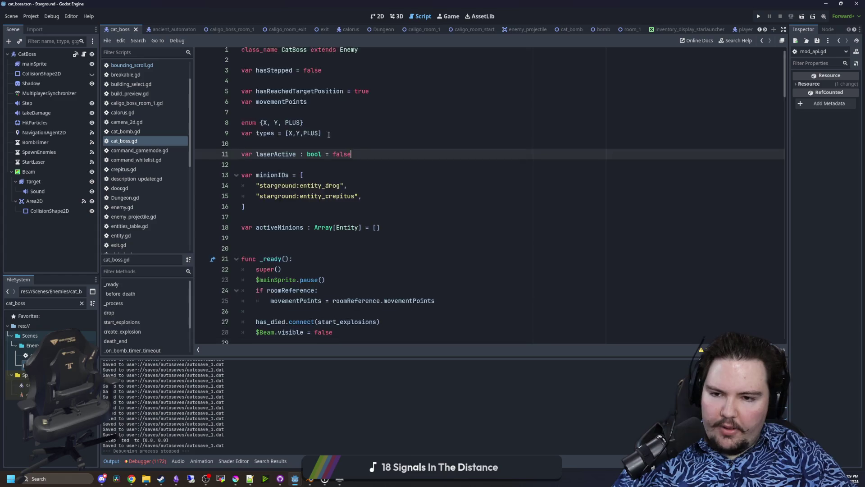
scroll(396, 106, "down", 20)
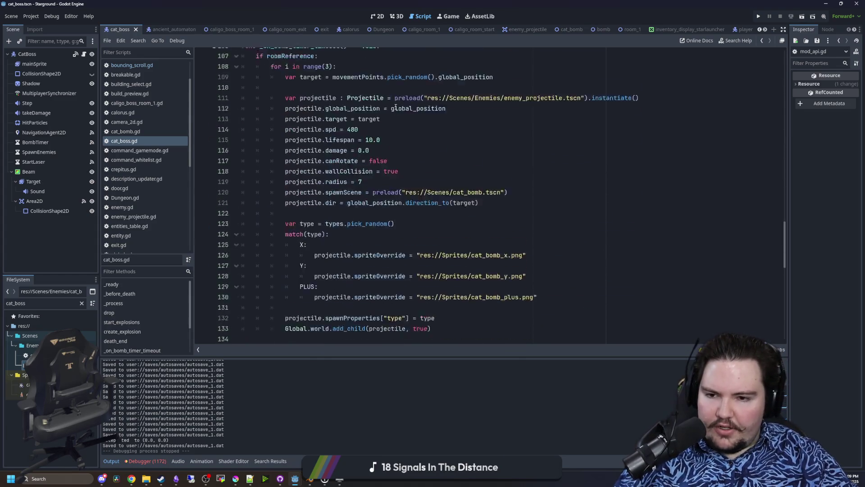
left_click(270, 149)
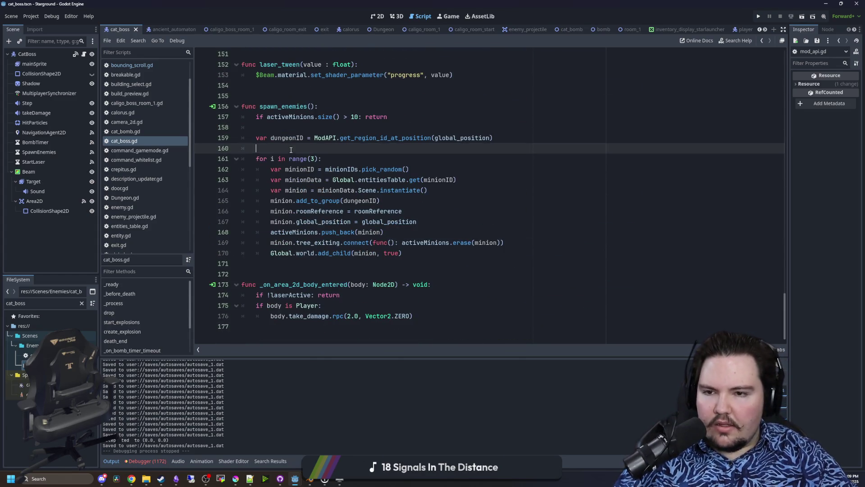
left_click(266, 85)
left_click(381, 16)
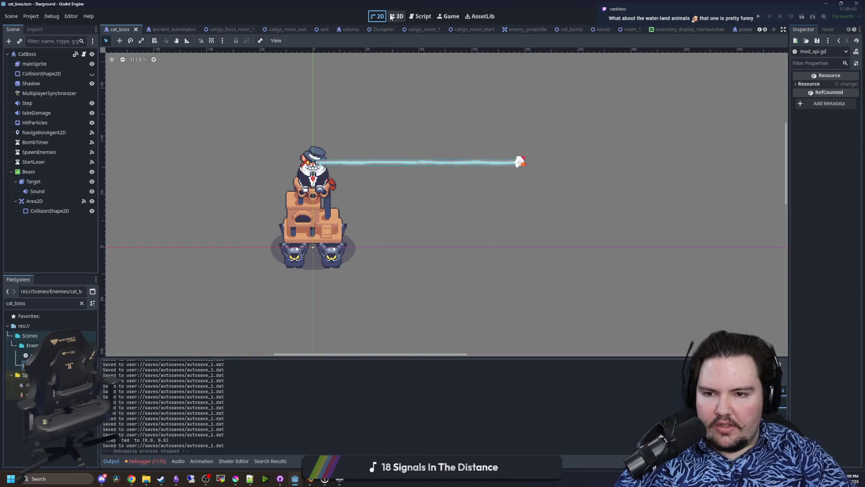
scroll(342, 199, "up", 3)
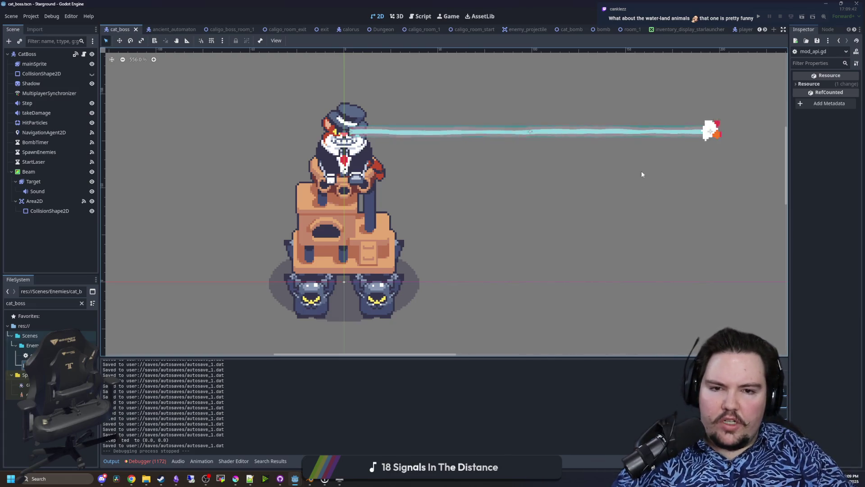
scroll(721, 130, "up", 12)
scroll(631, 171, "down", 15)
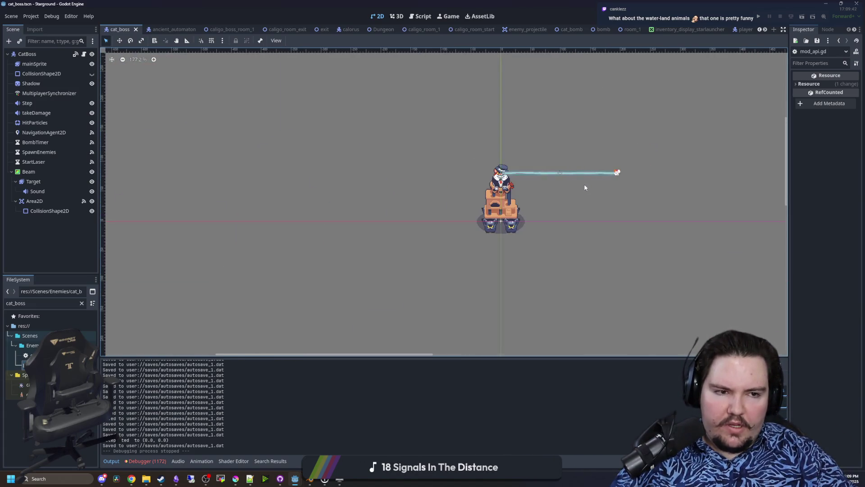
scroll(554, 216, "up", 6)
scroll(334, 276, "down", 6)
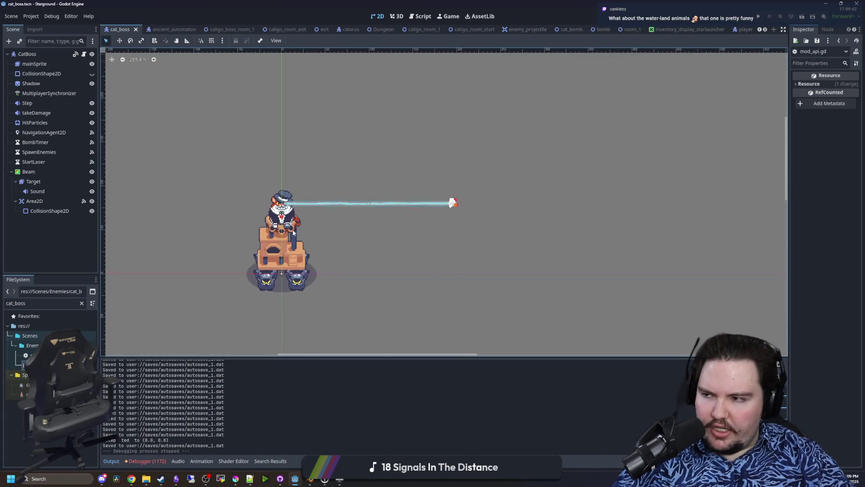
scroll(395, 223, "up", 4)
scroll(327, 227, "up", 3)
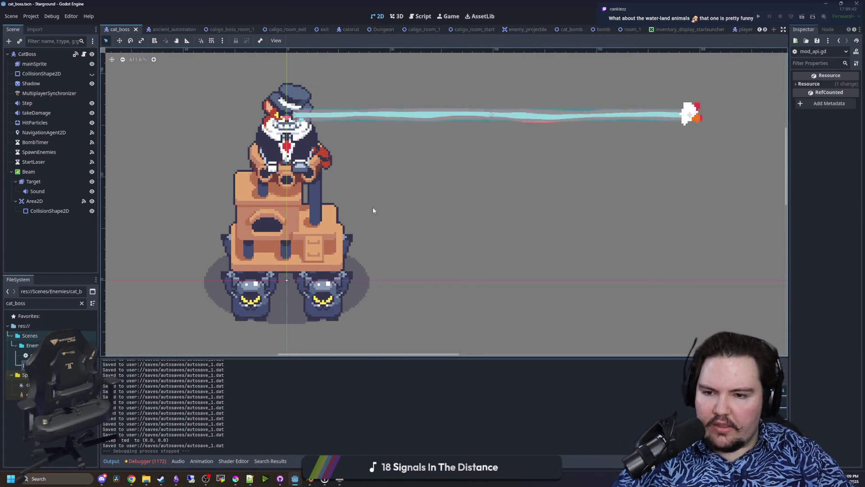
scroll(372, 207, "down", 5)
scroll(336, 223, "up", 3)
scroll(410, 204, "down", 3)
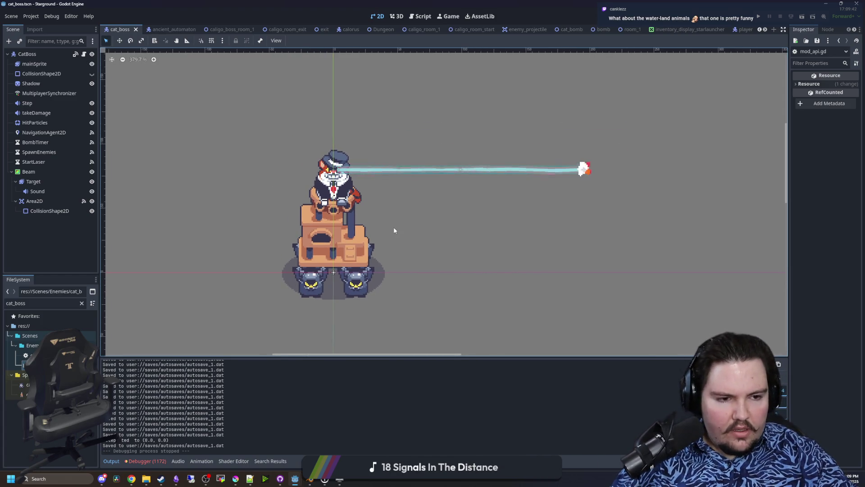
scroll(342, 279, "up", 4)
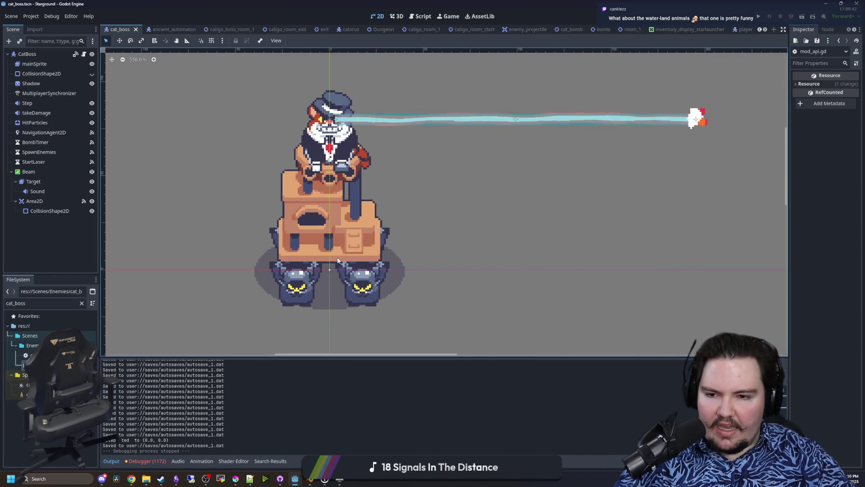
scroll(333, 329, "up", 2)
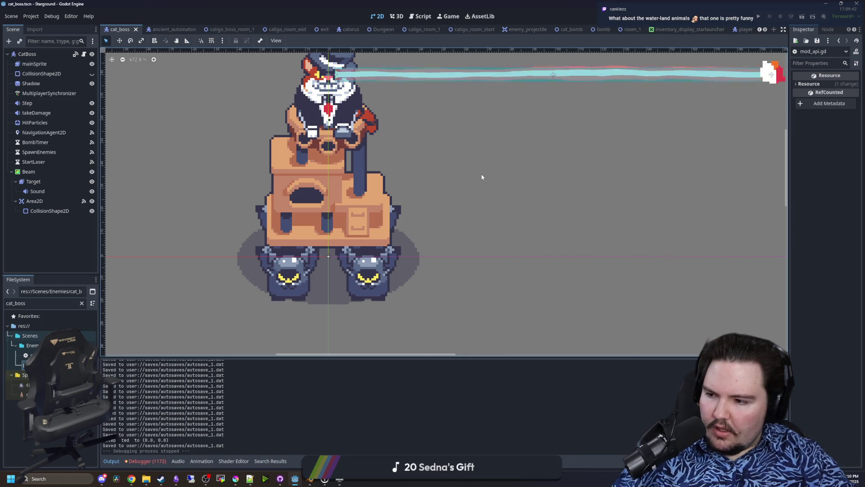
left_click(440, 17)
left_click(372, 17)
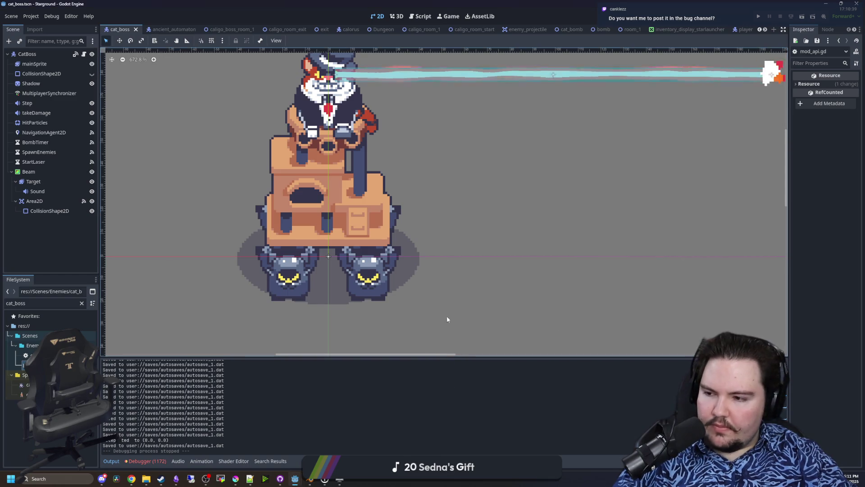
scroll(390, 184, "down", 3)
scroll(366, 145, "up", 1)
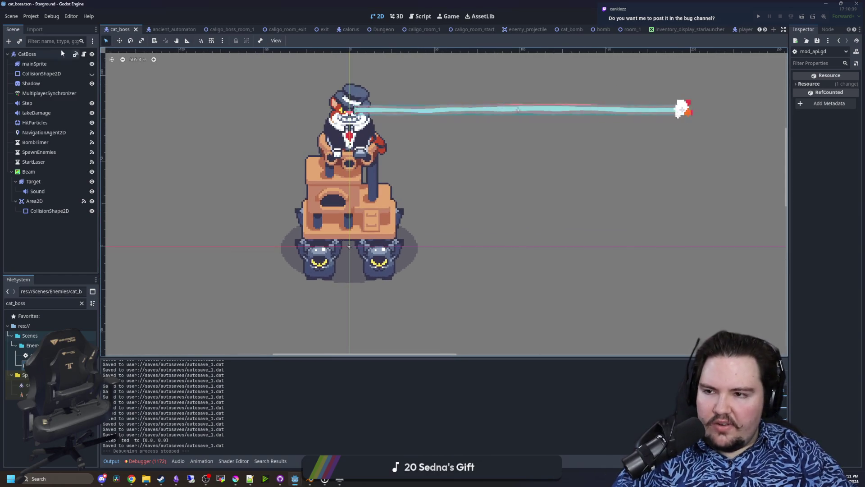
left_click(36, 55)
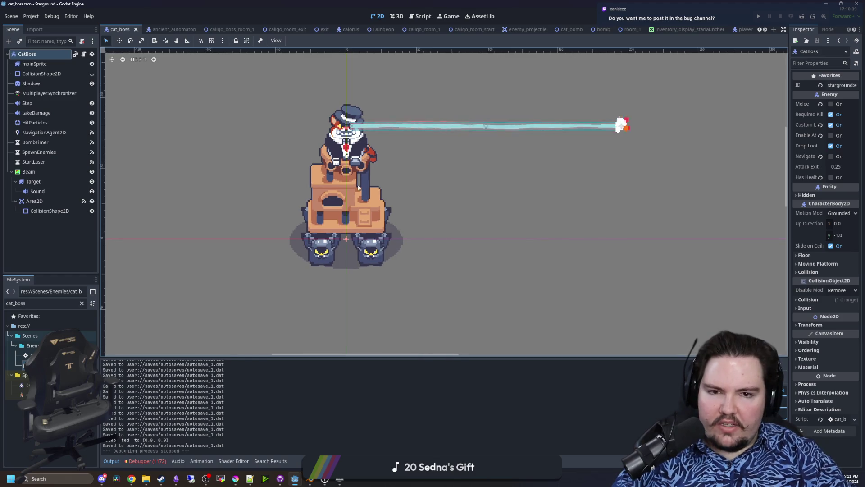
Recentre the boss, inspect the BombTimer and StartLaser settings, then switch to the Miro board.
left_click_drag(341, 194, 329, 215)
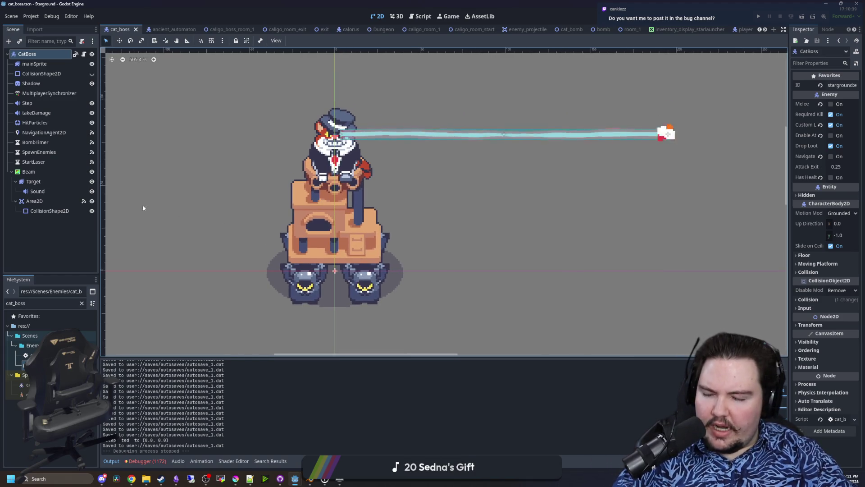
left_click(35, 142)
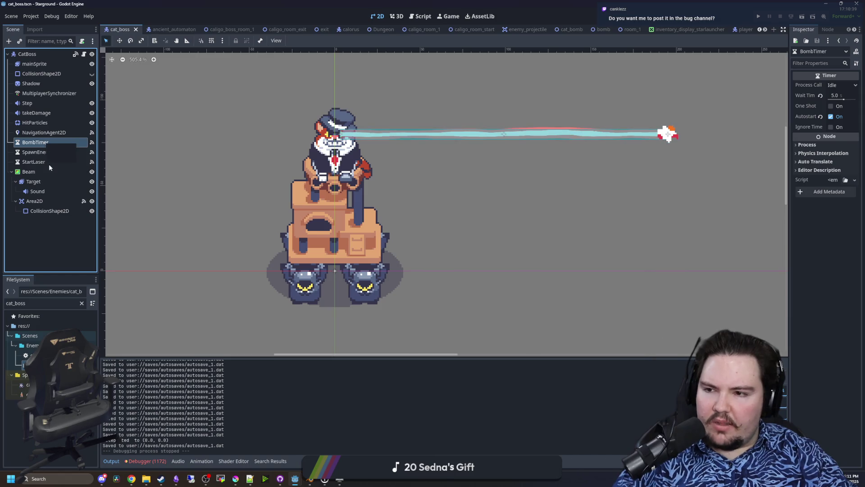
left_click(44, 164)
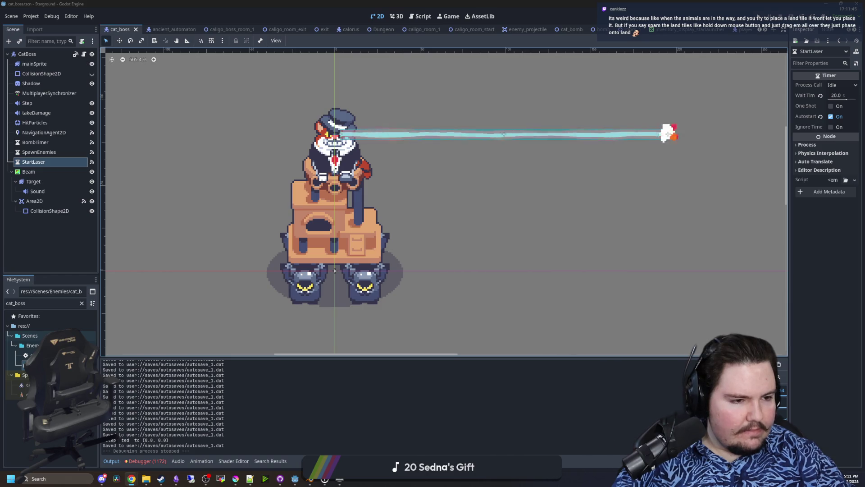
key("alt+Tab")
scroll(253, 319, "right", 2)
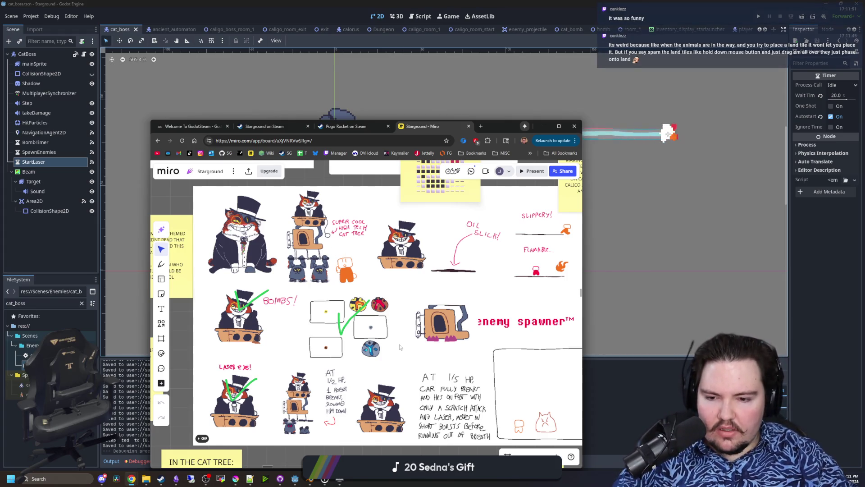
Pan around the Miro board and select the baronChonkCaligo.gif image.
scroll(397, 360, "down", 3)
scroll(396, 362, "up", 3)
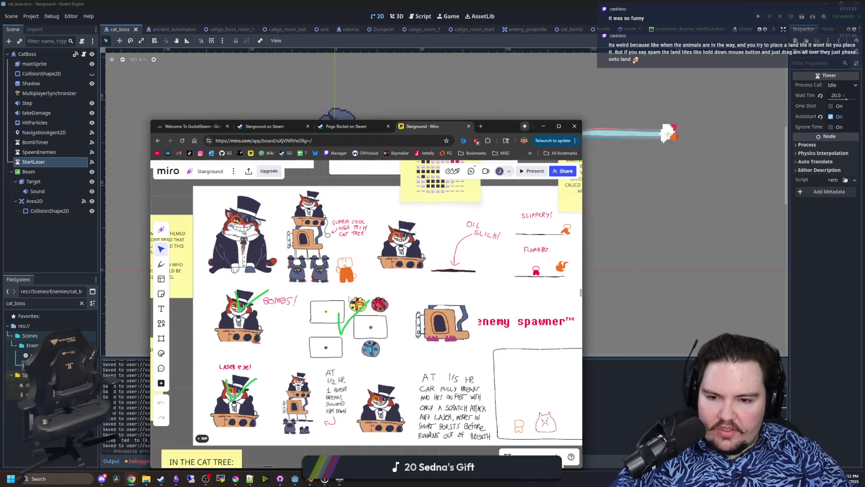
scroll(391, 273, "up", 6)
scroll(317, 315, "down", 3)
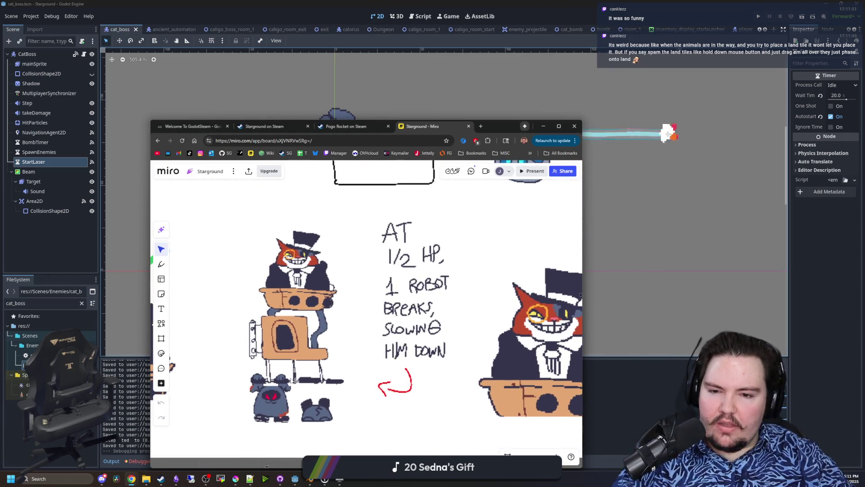
scroll(234, 365, "down", 2)
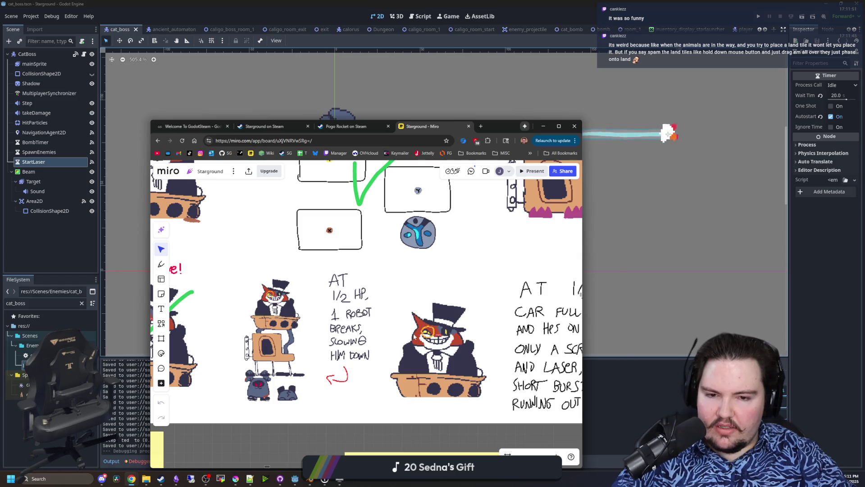
scroll(234, 366, "right", 5)
scroll(235, 366, "up", 1)
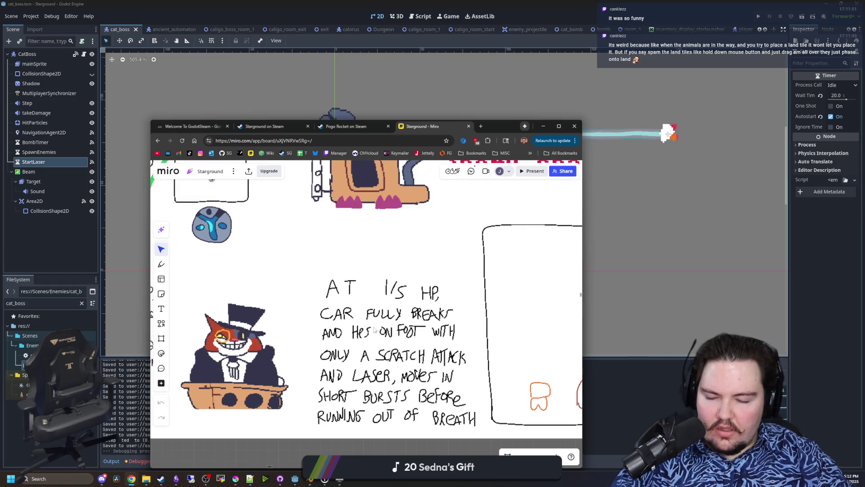
left_click(419, 297)
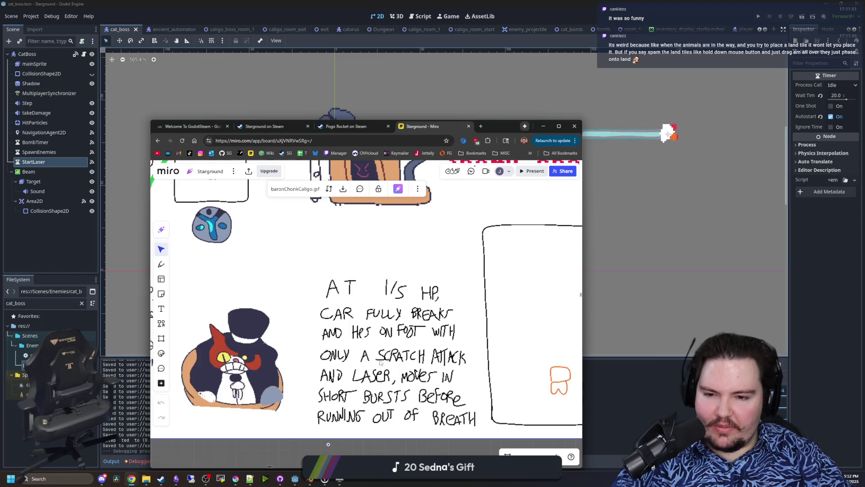
Look over the remaining boss phase sketches, then minimize the browser to return to Godot.
scroll(342, 338, "down", 2)
scroll(325, 363, "right", 2)
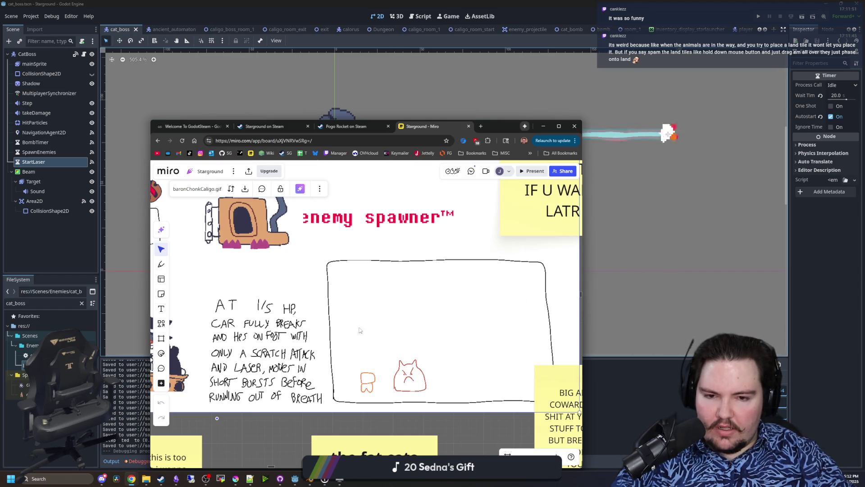
scroll(337, 411, "down", 3)
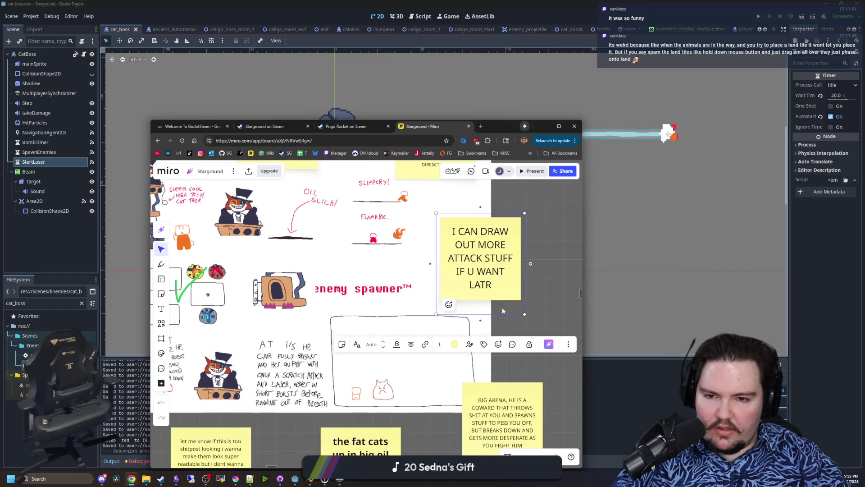
scroll(380, 387, "up", 3)
scroll(380, 387, "left", 2)
scroll(380, 388, "down", 3)
scroll(380, 387, "left", 2)
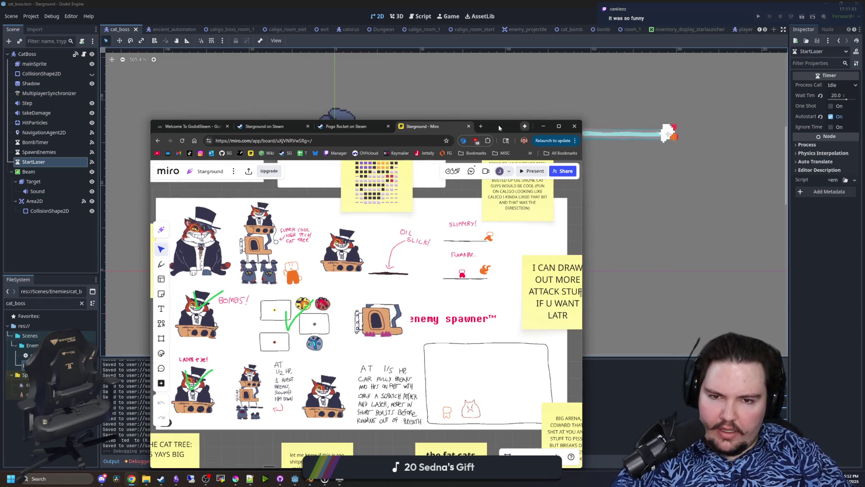
left_click(542, 127)
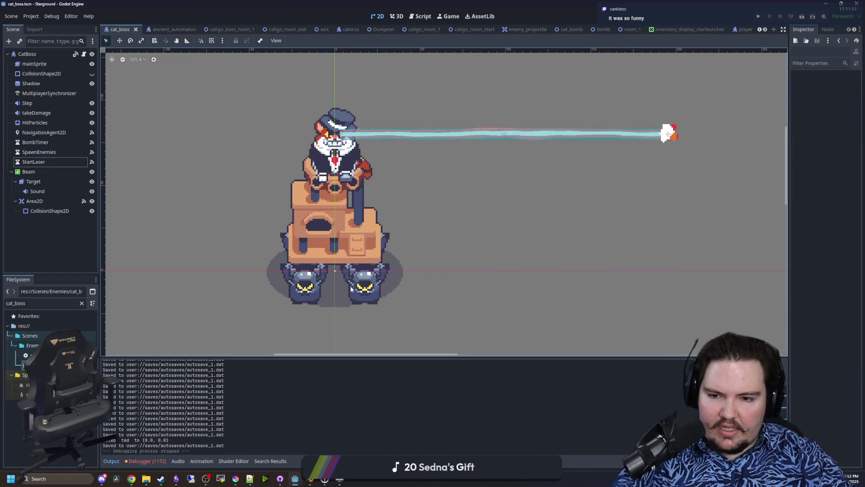
Widen the Inspector panel and select the boss's mainSprite node.
scroll(350, 282, "up", 4)
left_click(417, 289)
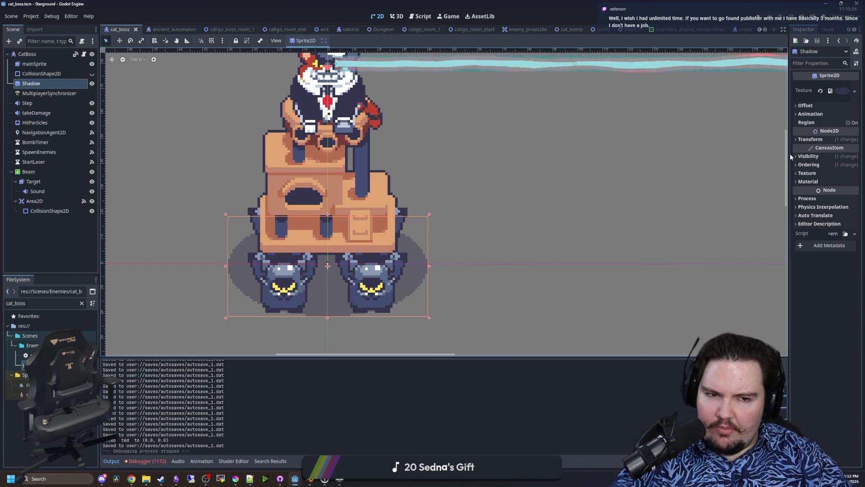
left_click_drag(790, 153, 690, 143)
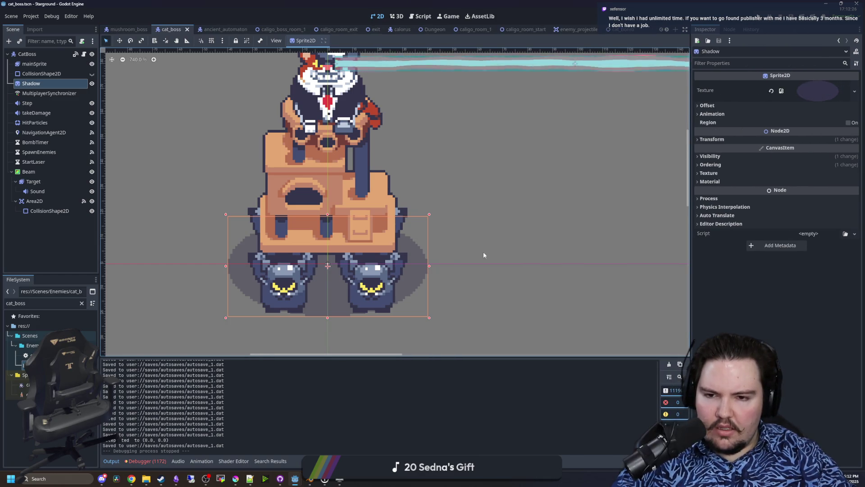
scroll(301, 304, "down", 2)
key("Escape")
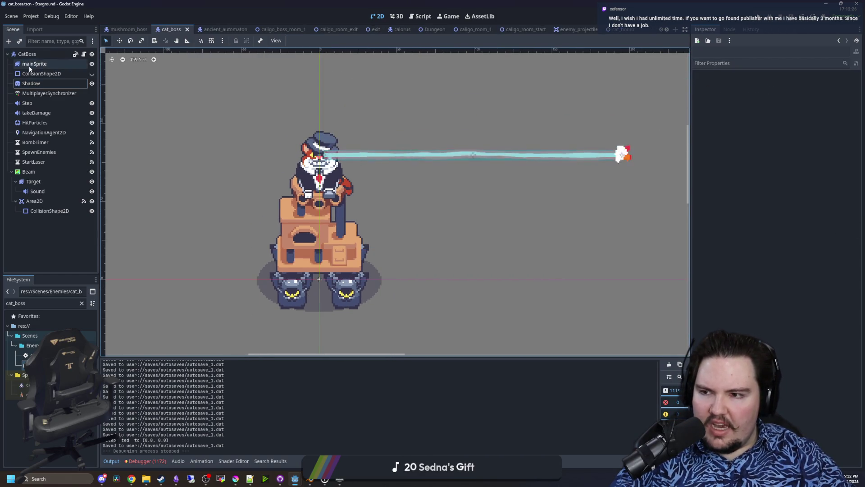
left_click(36, 63)
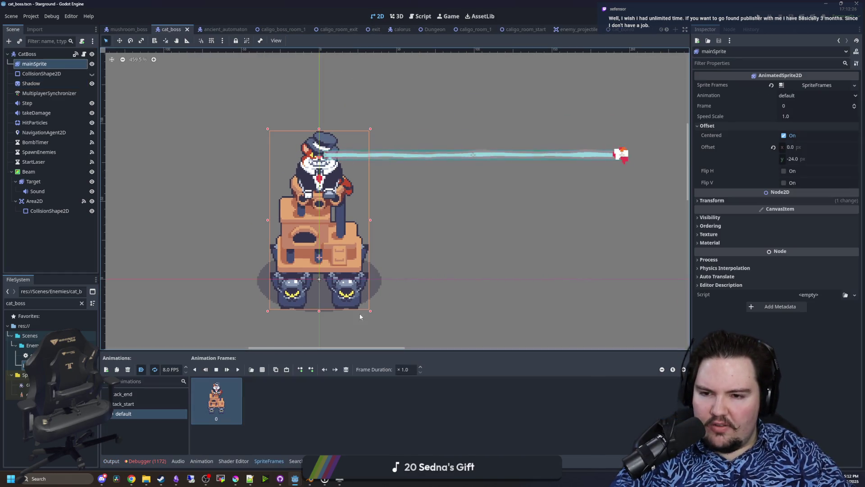
Delete the attack_start and attack_end animations from mainSprite's SpriteFrames, leaving only default.
left_click(121, 411)
left_click(120, 404)
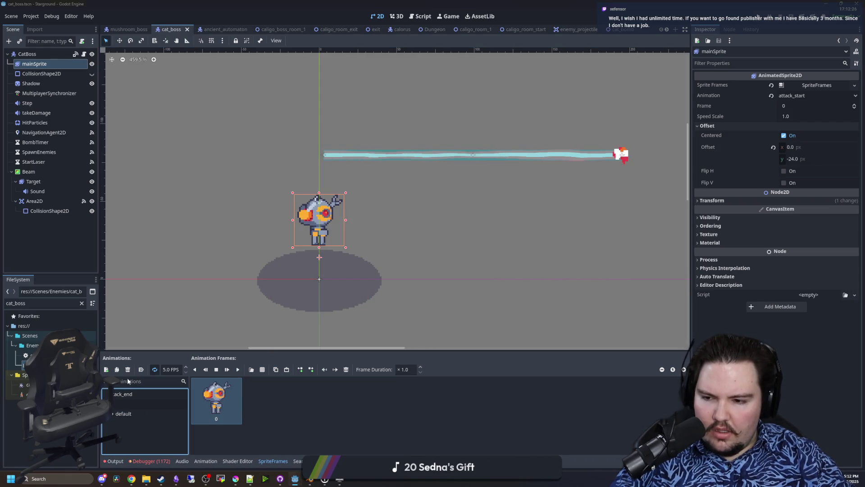
left_click(128, 370)
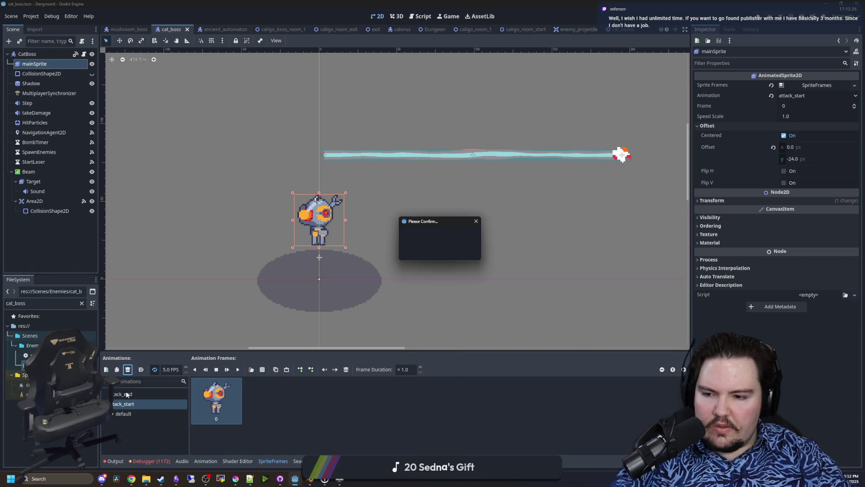
left_click(417, 251)
left_click(128, 369)
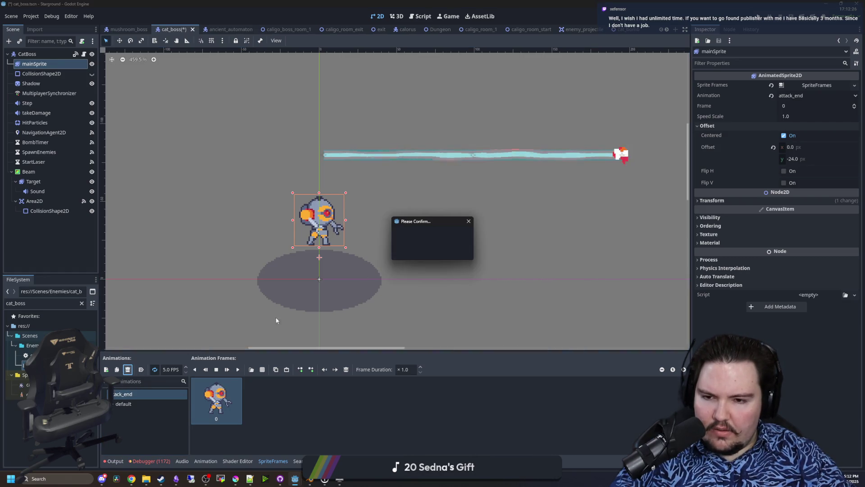
left_click(412, 249)
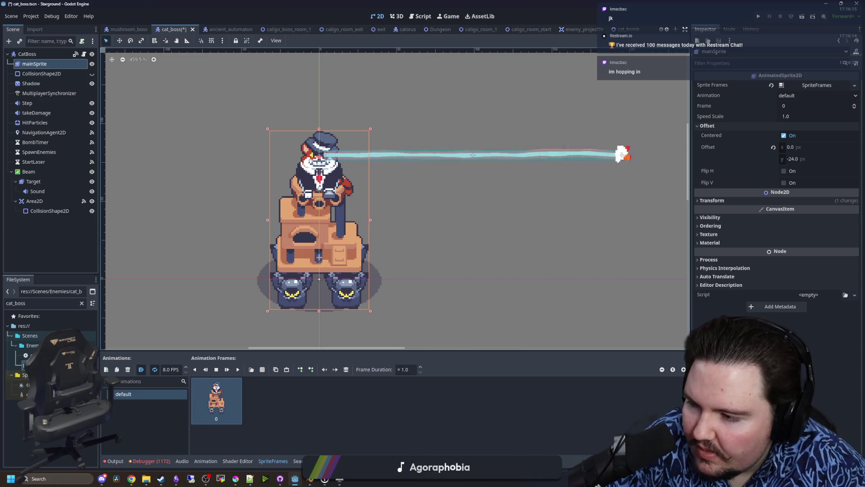
Deselect mainSprite and select the oval Shadow sprite beneath the boss's feet.
left_click(456, 420)
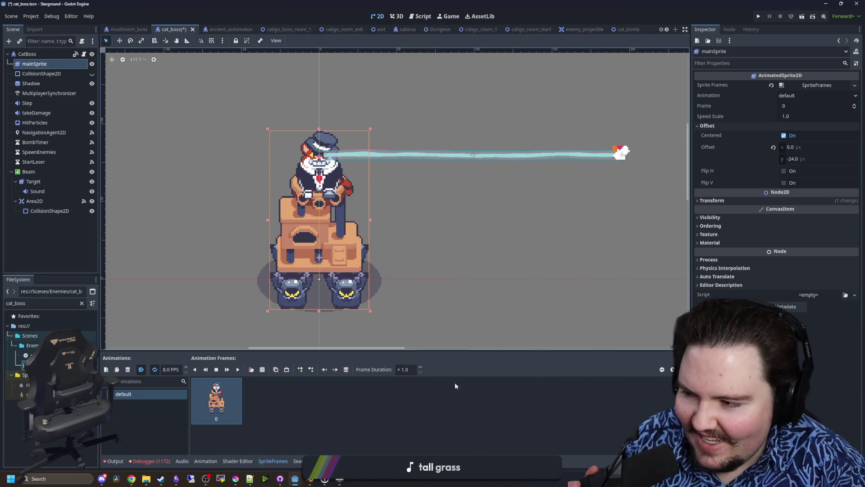
left_click(492, 296)
scroll(303, 354, "up", 4)
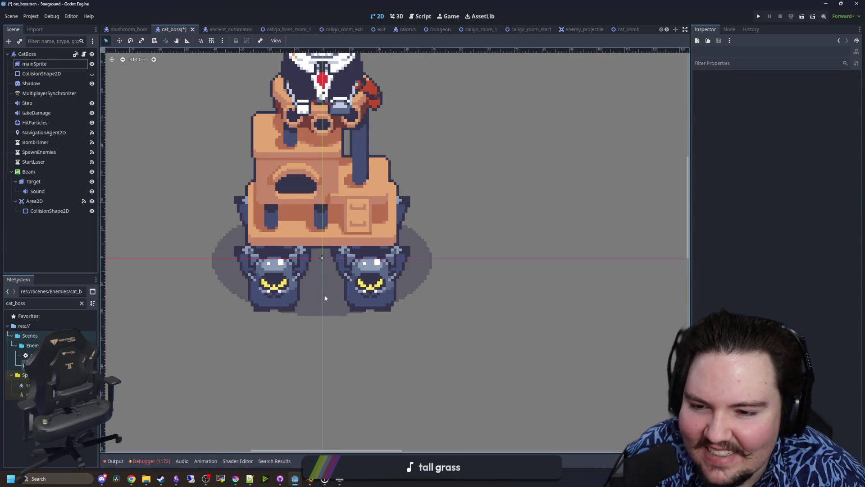
left_click(325, 296)
scroll(316, 271, "up", 5)
scroll(283, 239, "up", 1)
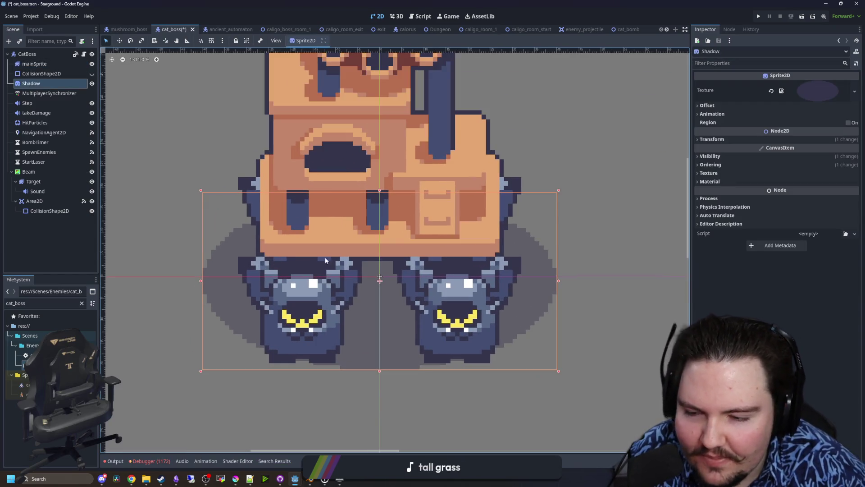
Set the Shadow sprite's Transform Position y to 0.
left_click(711, 139)
left_click(791, 161)
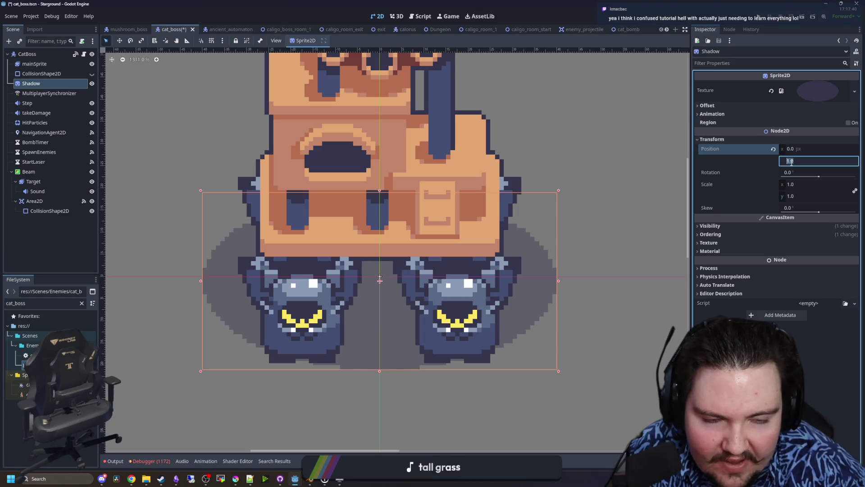
type("0")
key("Return")
scroll(271, 256, "down", 5)
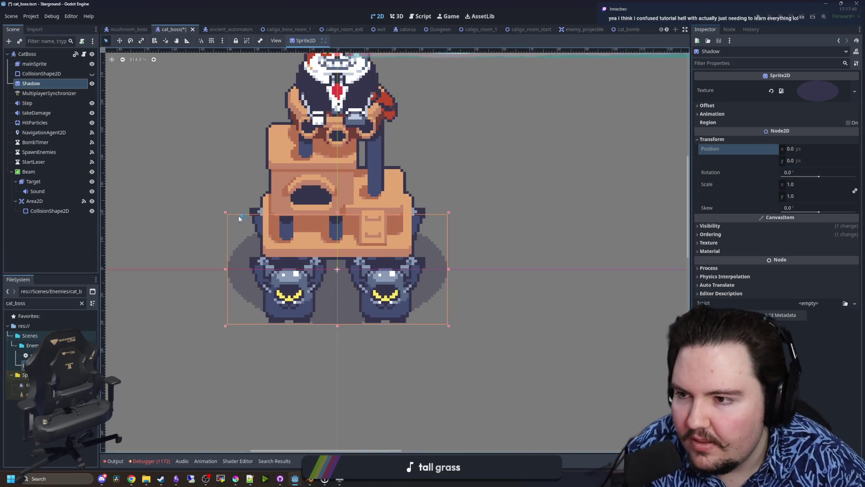
Recheck the mainSprite and Shadow nodes, then save cat_boss.tscn.
left_click(34, 64)
scroll(371, 277, "down", 4)
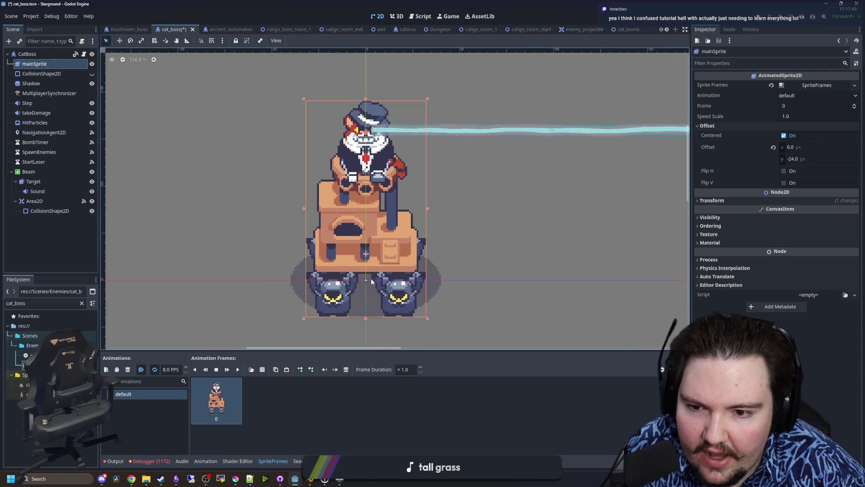
scroll(461, 271, "up", 3)
left_click(32, 83)
scroll(251, 135, "down", 1)
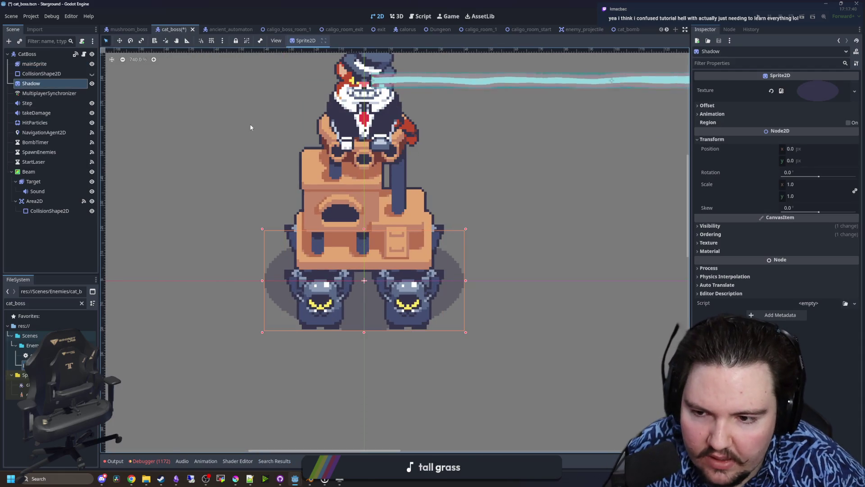
left_click(450, 190)
scroll(321, 293, "down", 3)
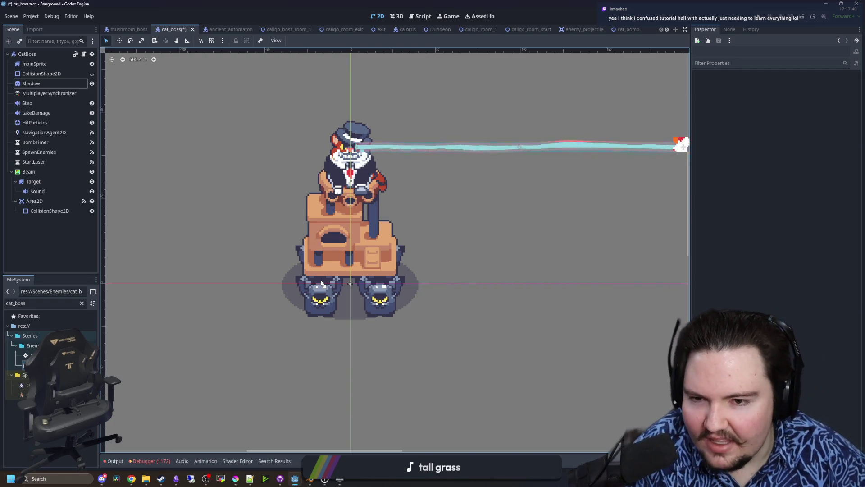
scroll(360, 170, "up", 5)
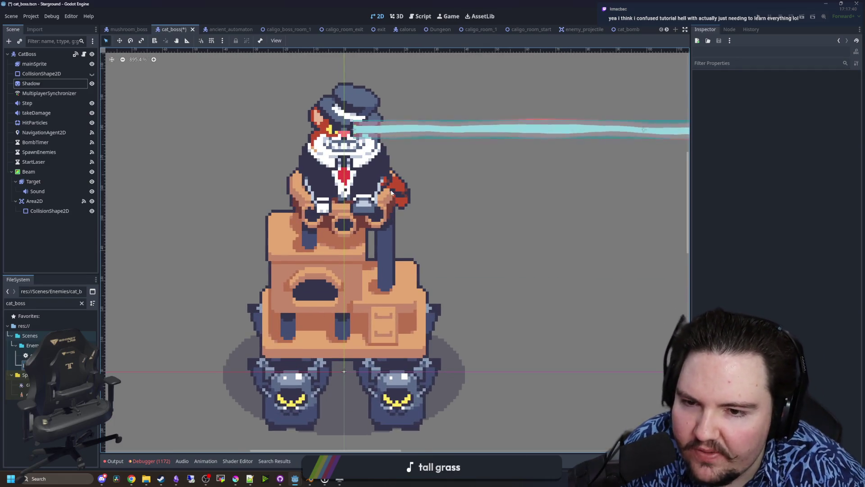
scroll(368, 175, "up", 5)
scroll(368, 179, "down", 13)
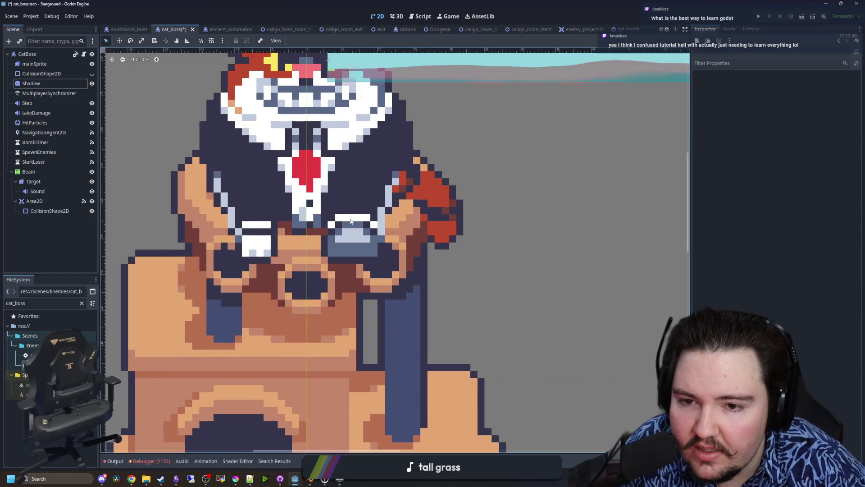
scroll(351, 257, "up", 3)
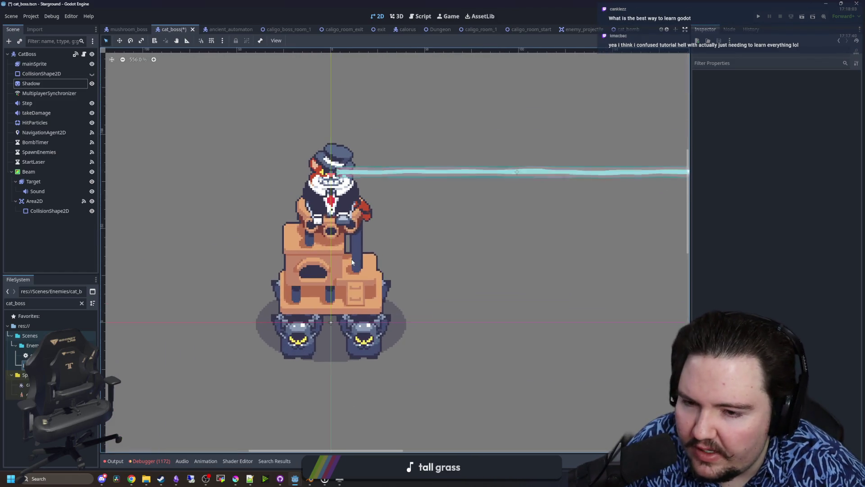
key("ctrl+s")
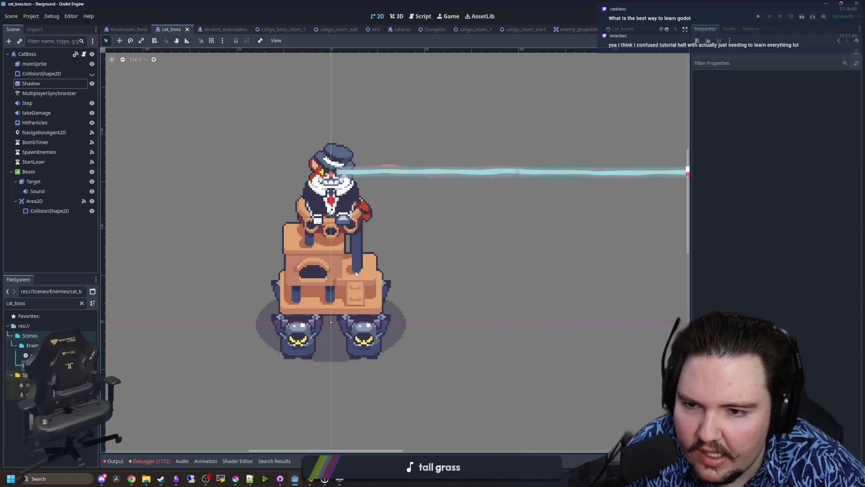
scroll(349, 253, "up", 1)
key("ctrl+s")
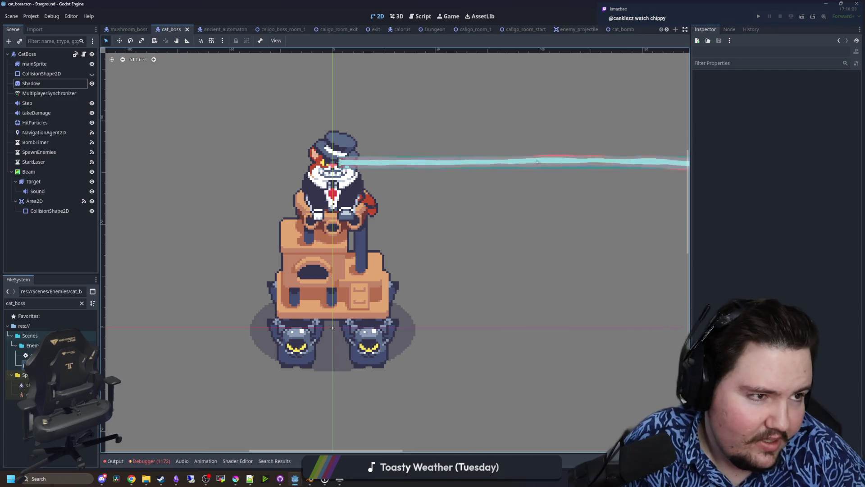
key("alt+Tab")
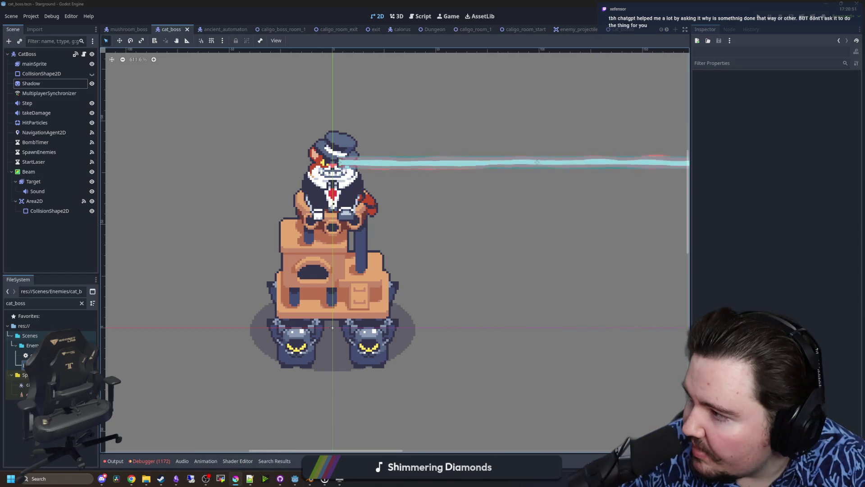
key("alt+Tab")
Pick red and draw three inventory slot outlines.
scroll(305, 231, "up", 10)
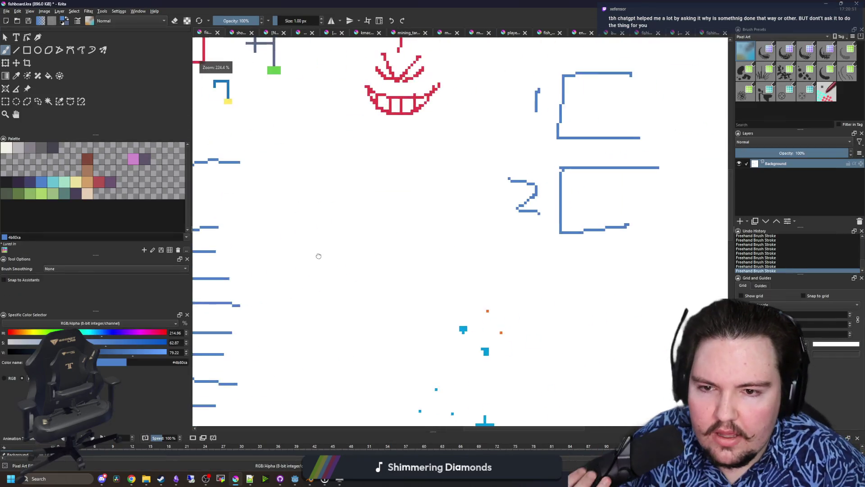
left_click(87, 158)
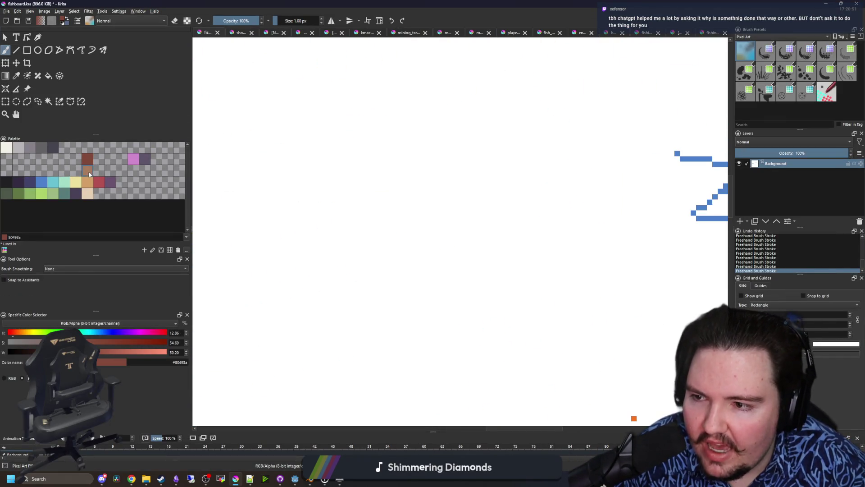
mouse_move(262, 216)
left_mouse_down()
mouse_move(303, 252)
mouse_move(260, 213)
left_mouse_up()
mouse_move(336, 217)
left_mouse_down()
mouse_move(367, 263)
mouse_move(336, 212)
left_mouse_up()
mouse_move(425, 216)
left_mouse_down()
mouse_move(426, 261)
mouse_move(421, 213)
left_mouse_up()
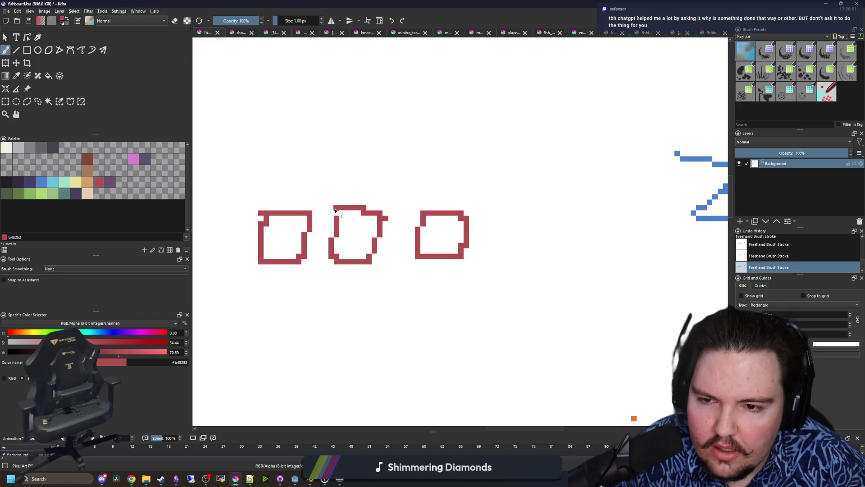
left_click_drag(335, 206, 352, 272)
Draw an up-arrow to a framed panel with two zigzag text rows and a horizontal line.
scroll(352, 271, "up", 1)
left_click_drag(280, 262, 280, 220)
left_click_drag(264, 206, 324, 251)
mouse_move(293, 123)
left_mouse_down()
mouse_move(246, 205)
mouse_move(431, 246)
left_mouse_up()
mouse_move(318, 275)
left_mouse_down()
mouse_move(338, 259)
mouse_move(370, 275)
left_mouse_up()
scroll(280, 135, "up", 2)
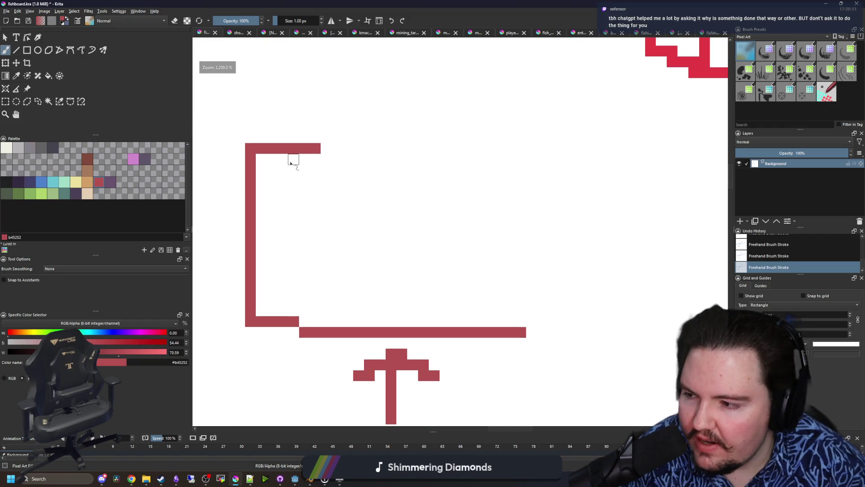
left_click_drag(294, 181, 456, 171)
mouse_move(315, 226)
left_mouse_down()
mouse_move(303, 226)
mouse_move(461, 235)
left_mouse_up()
left_click_drag(288, 277, 473, 291)
Try a diagonal stroke with a hook beside the smiley face, then undo both strokes.
scroll(308, 241, "down", 5)
scroll(303, 224, "up", 6)
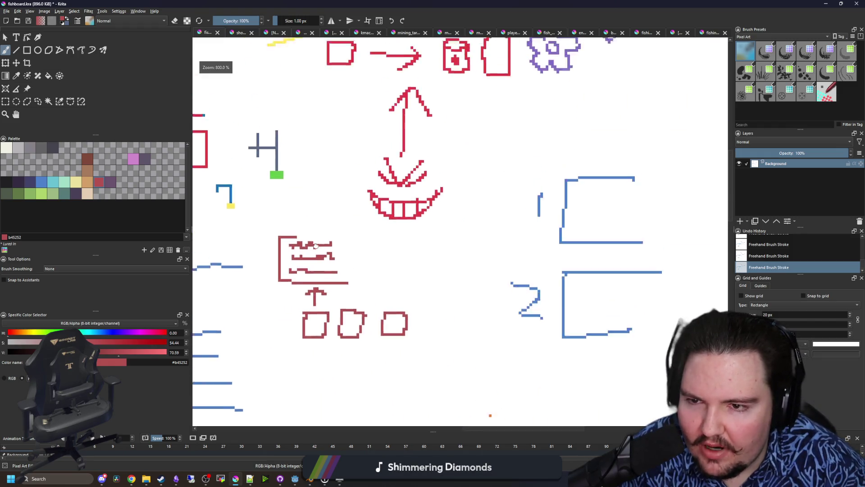
left_click_drag(347, 281, 362, 188)
left_click_drag(422, 80, 365, 239)
left_click_drag(344, 208, 368, 255)
key("ctrl+z")
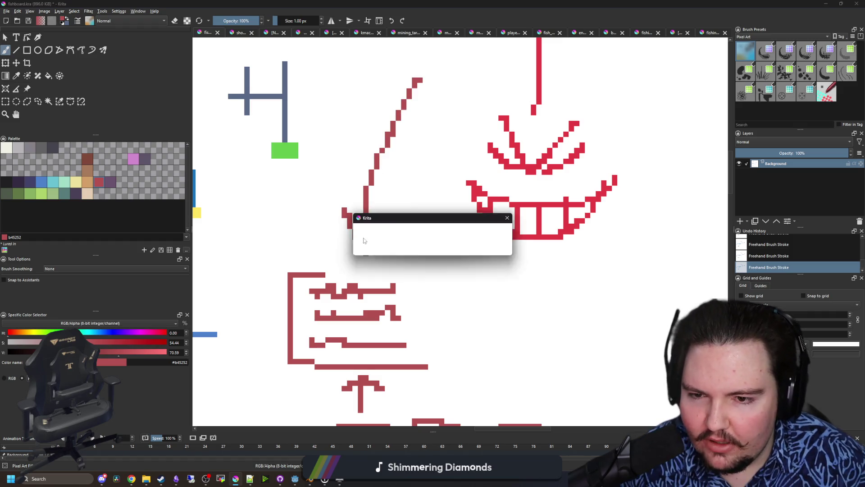
key("ctrl+z")
key("ctrl+z")
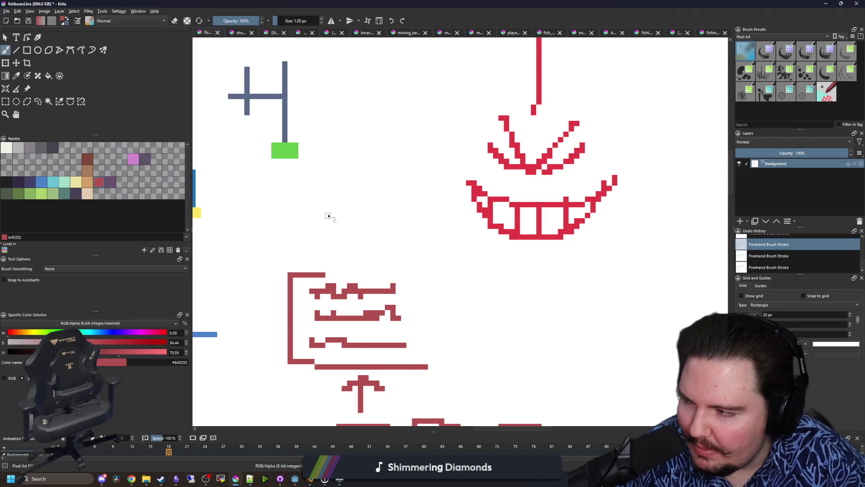
scroll(276, 214, "down", 5)
scroll(255, 257, "up", 8)
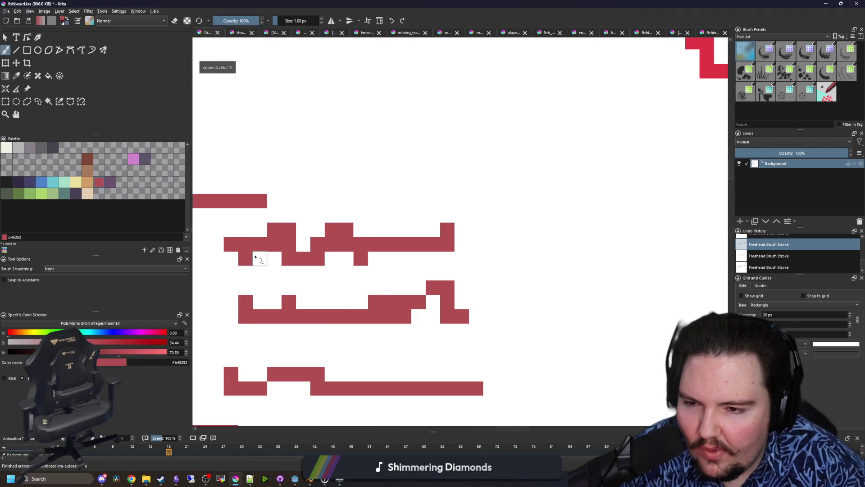
scroll(307, 271, "down", 6)
scroll(307, 270, "down", 2)
scroll(328, 251, "up", 6)
scroll(317, 347, "down", 4)
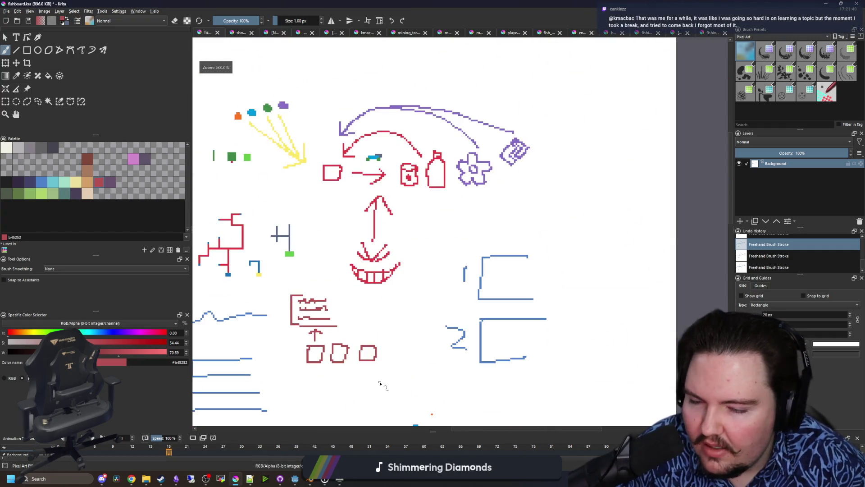
scroll(380, 383, "down", 3)
scroll(309, 273, "up", 2)
scroll(326, 234, "up", 1)
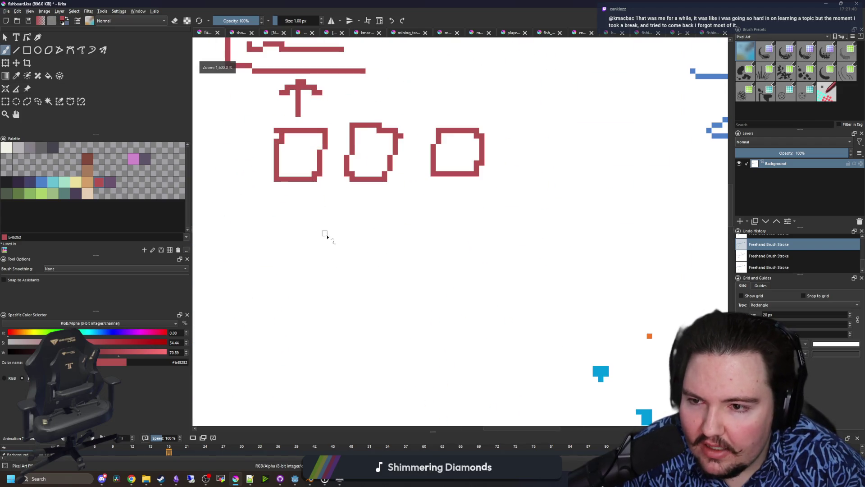
scroll(361, 189, "down", 1)
scroll(377, 180, "up", 1)
scroll(377, 174, "up", 1)
Draw a red down-arrow under the three slots.
left_click_drag(378, 130, 386, 228)
left_click_drag(325, 196, 377, 240)
scroll(377, 240, "down", 2)
mouse_move(371, 198)
left_mouse_down()
mouse_move(349, 203)
mouse_move(286, 329)
mouse_move(287, 392)
mouse_move(361, 397)
left_mouse_up()
scroll(318, 244, "up", 2)
Letter 'ID:' inside the new box.
left_click_drag(302, 221, 362, 233)
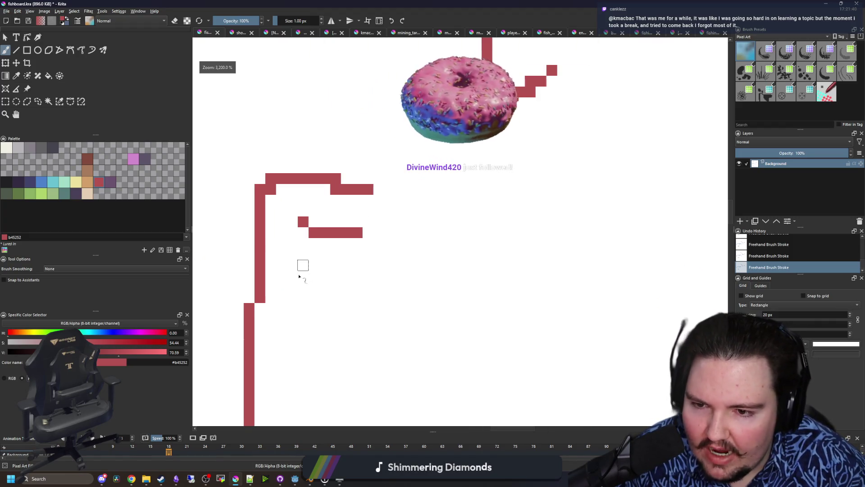
left_click_drag(302, 286, 336, 287)
left_click_drag(325, 238, 313, 276)
mouse_move(379, 233)
left_mouse_down()
mouse_move(379, 286)
mouse_move(389, 287)
left_mouse_up()
left_click(442, 275)
left_click(453, 233)
scroll(454, 234, "down", 3)
scroll(270, 289, "up", 2)
Write 'A: 2' below and add a wavy placeholder line after 'ID:'.
mouse_move(243, 309)
left_mouse_down()
mouse_move(250, 299)
mouse_move(292, 305)
mouse_move(288, 288)
left_mouse_up()
left_click(313, 265)
left_click(314, 303)
mouse_move(350, 270)
left_mouse_down()
mouse_move(357, 303)
mouse_move(381, 316)
left_mouse_up()
scroll(381, 317, "down", 3)
scroll(367, 252, "up", 3)
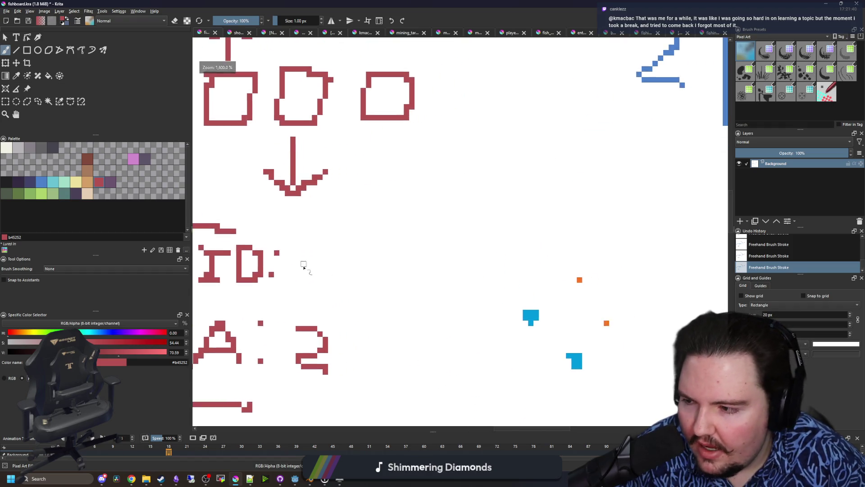
left_click_drag(305, 270, 552, 276)
scroll(331, 300, "down", 3)
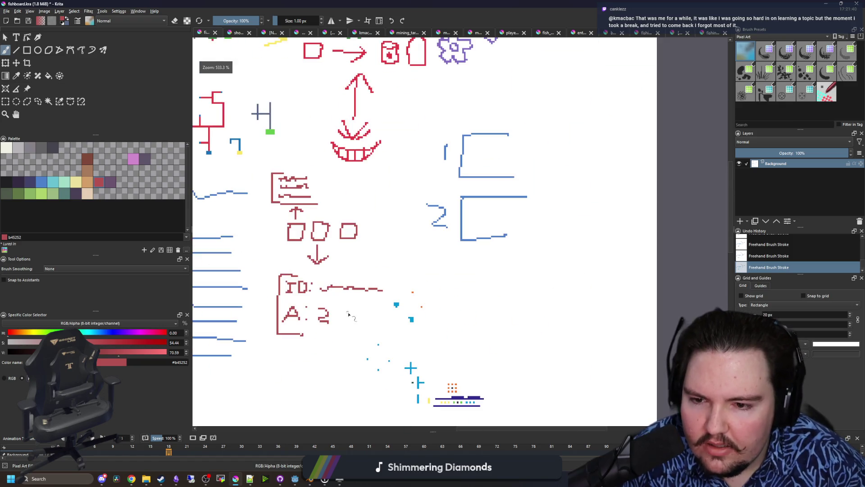
left_click_drag(348, 313, 362, 198)
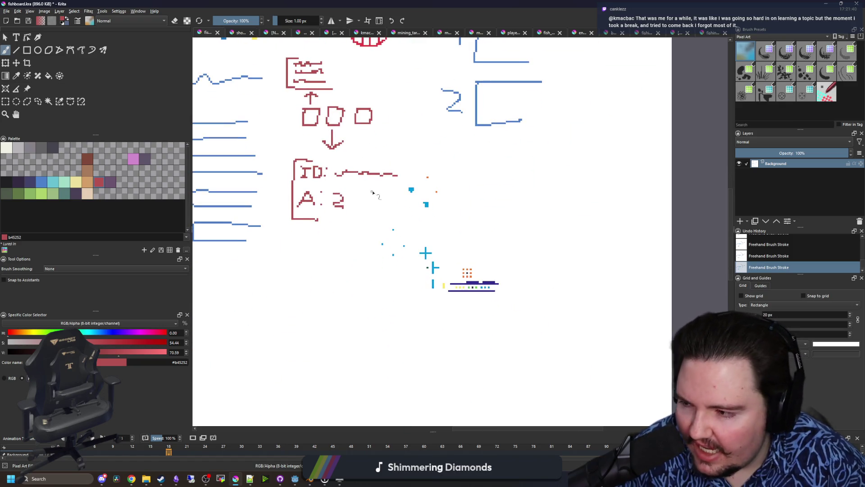
mouse_move(355, 170)
left_mouse_down()
mouse_move(501, 270)
mouse_move(500, 292)
left_mouse_up()
mouse_move(373, 250)
left_mouse_down()
mouse_move(437, 320)
mouse_move(467, 266)
left_mouse_up()
mouse_move(385, 304)
left_mouse_down()
mouse_move(483, 313)
mouse_move(377, 391)
mouse_move(449, 390)
left_mouse_up()
scroll(454, 340, "down", 2)
mouse_move(363, 336)
left_mouse_down()
mouse_move(507, 347)
mouse_move(434, 410)
mouse_move(471, 411)
left_mouse_up()
scroll(461, 377, "down", 2)
scroll(292, 190, "up", 2)
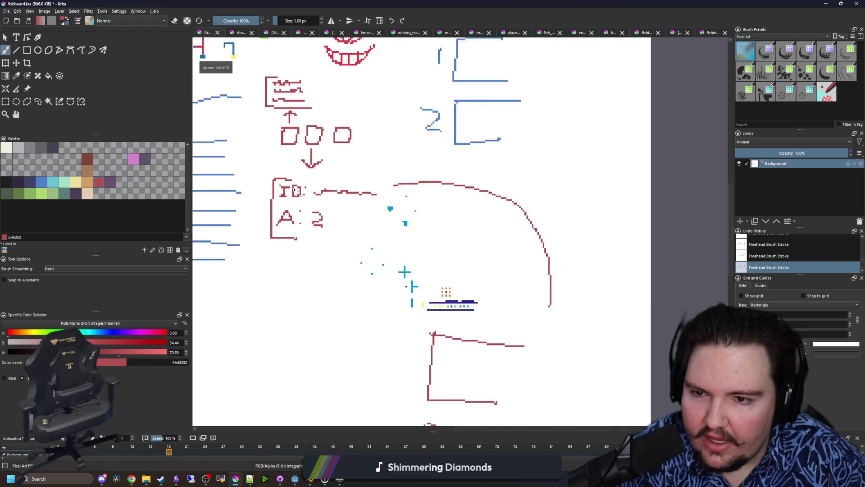
scroll(588, 378, "up", 2)
scroll(518, 253, "up", 1)
left_click_drag(531, 267, 584, 264)
scroll(483, 237, "down", 2)
scroll(389, 277, "up", 1)
scroll(361, 285, "down", 1)
mouse_move(388, 230)
left_mouse_down()
mouse_move(356, 223)
mouse_move(329, 256)
left_mouse_up()
mouse_move(406, 257)
left_mouse_down()
mouse_move(387, 258)
mouse_move(403, 256)
left_mouse_up()
mouse_move(440, 239)
left_mouse_down()
mouse_move(439, 258)
mouse_move(444, 241)
left_mouse_up()
left_click_drag(375, 256, 409, 220)
mouse_move(444, 262)
left_mouse_down()
mouse_move(446, 247)
mouse_move(456, 256)
mouse_move(488, 253)
mouse_move(523, 285)
left_mouse_up()
scroll(380, 261, "up", 1)
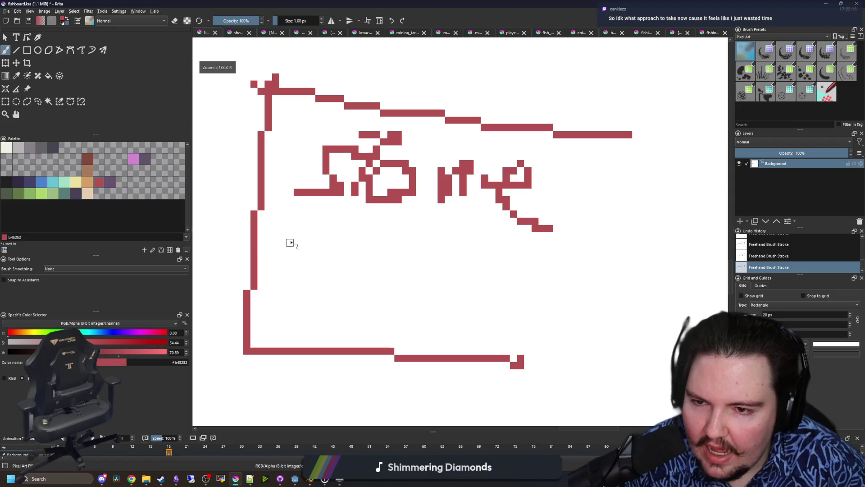
left_click_drag(297, 233, 536, 267)
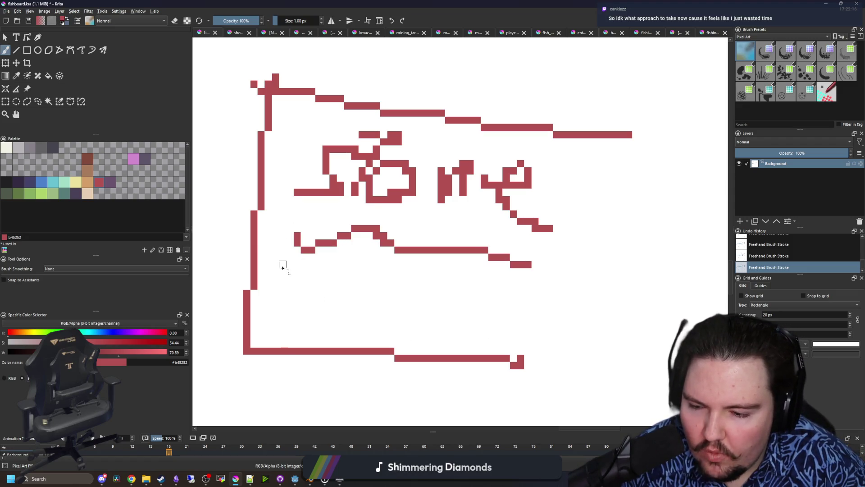
left_click_drag(279, 265, 558, 306)
mouse_move(272, 308)
left_mouse_down()
mouse_move(419, 322)
mouse_move(610, 325)
left_mouse_up()
scroll(341, 241, "down", 2)
scroll(341, 240, "down", 4)
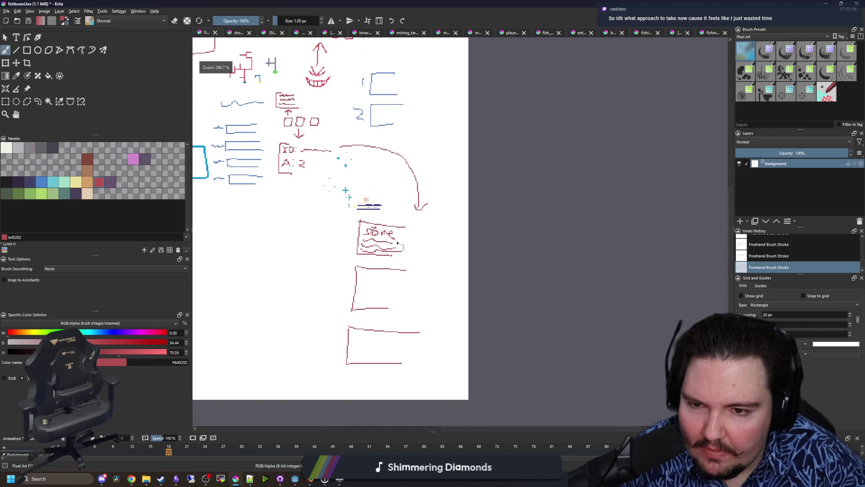
left_click_drag(320, 273, 411, 291)
scroll(350, 273, "up", 6)
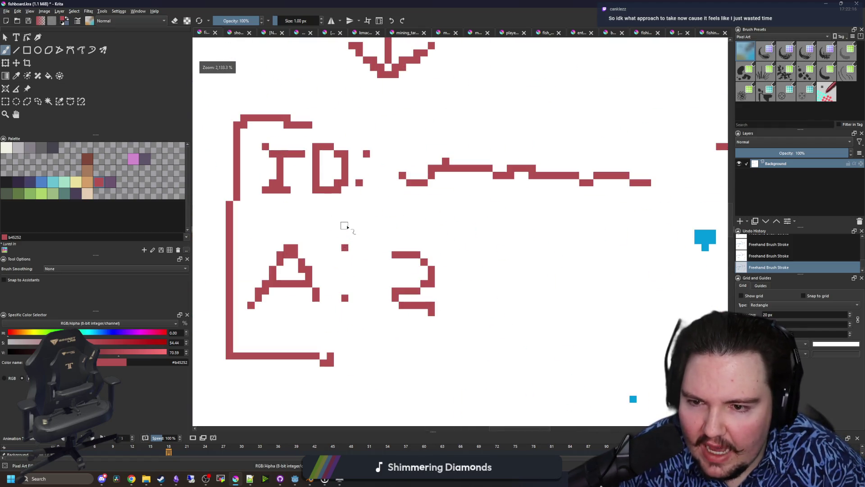
scroll(349, 272, "down", 8)
scroll(491, 217, "up", 5)
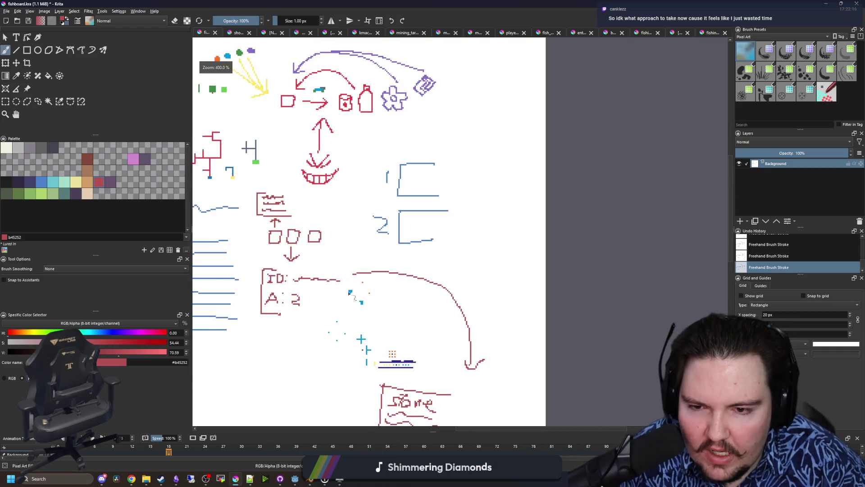
scroll(491, 217, "down", 4)
scroll(317, 256, "up", 6)
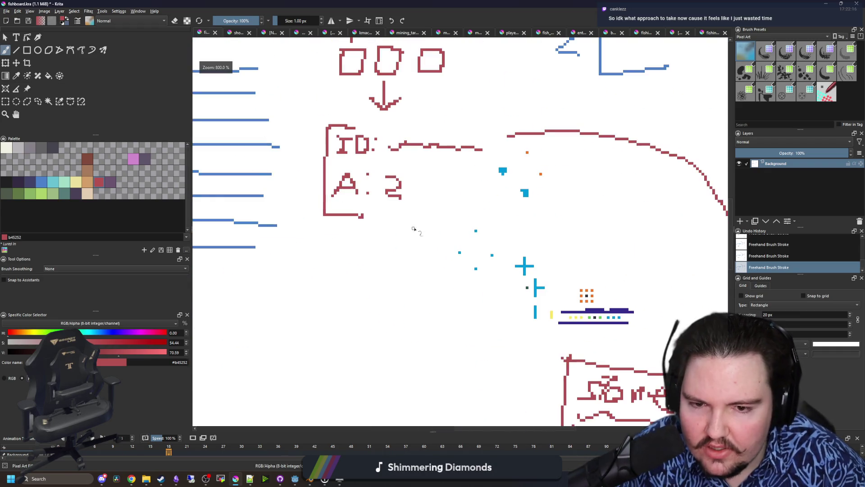
scroll(317, 227, "down", 2)
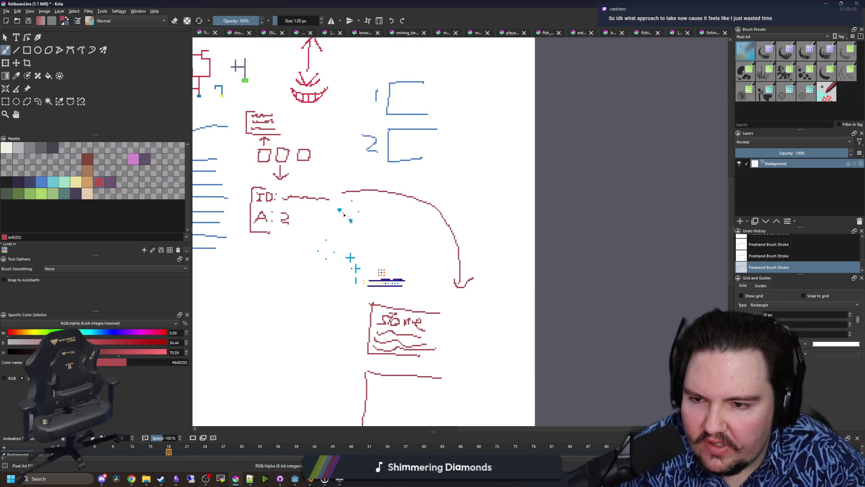
scroll(344, 215, "down", 3)
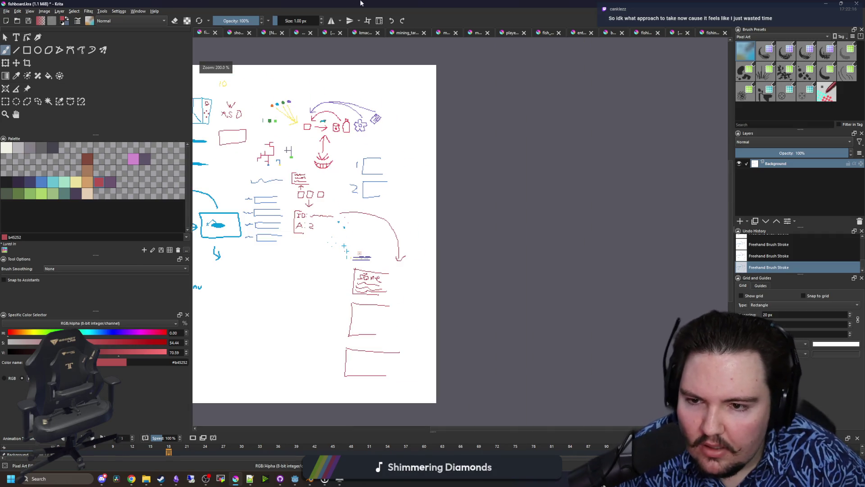
key("alt+Tab")
Return from Krita to the Godot editor showing the CatBoss scene firing its laser.
scroll(450, 272, "up", 3)
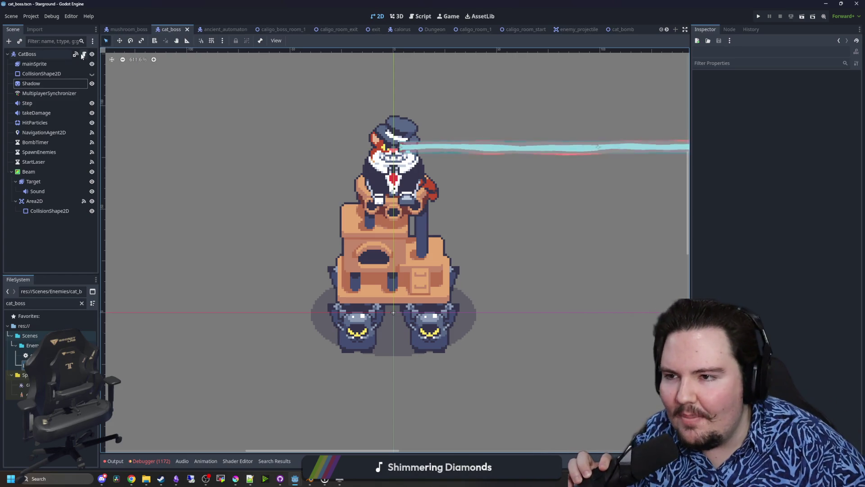
Bring up cat_boss.gd and look over its opening lines around line 20.
key("ctrl+F3")
scroll(331, 188, "up", 20)
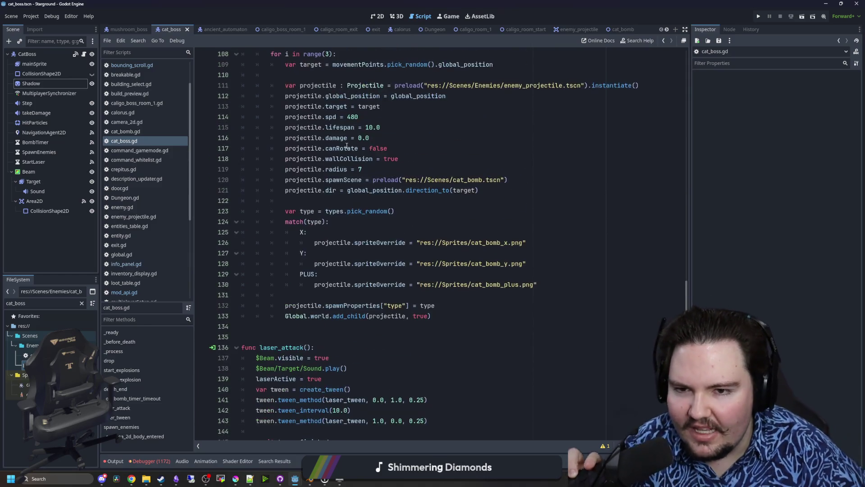
scroll(420, 209, "up", 15)
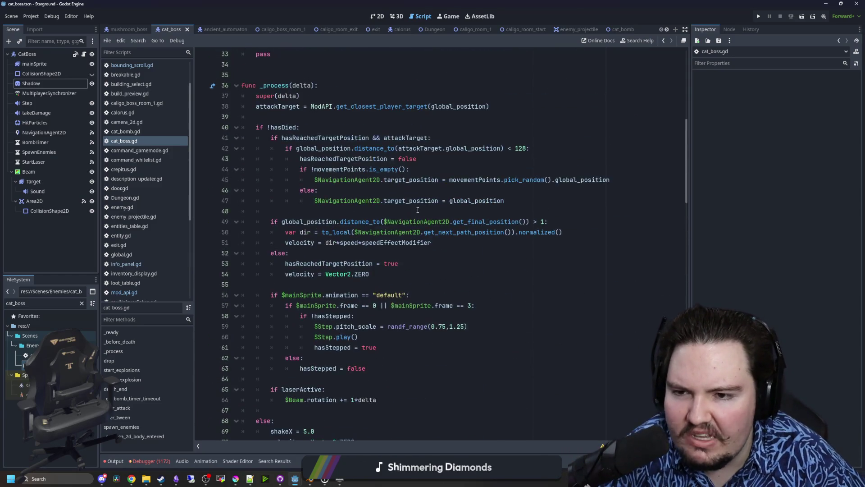
left_click(284, 232)
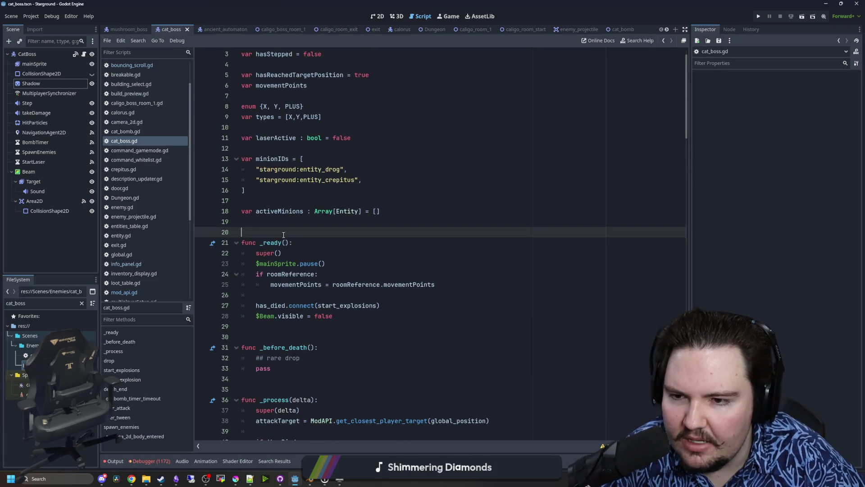
scroll(305, 244, "down", 3)
left_click_drag(288, 158, 333, 243)
left_click(290, 161)
Scroll down through cat_boss.gd to the start_explosions function.
scroll(297, 212, "down", 1)
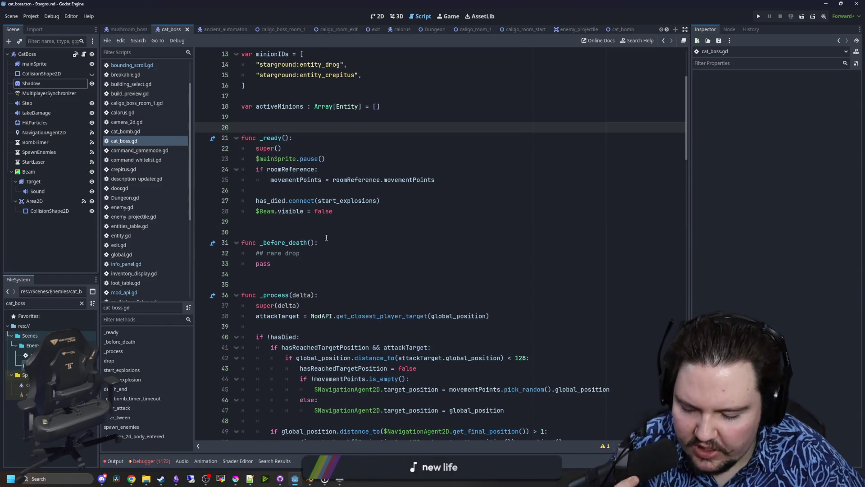
scroll(347, 254, "down", 4)
left_click(288, 201)
scroll(316, 316, "down", 9)
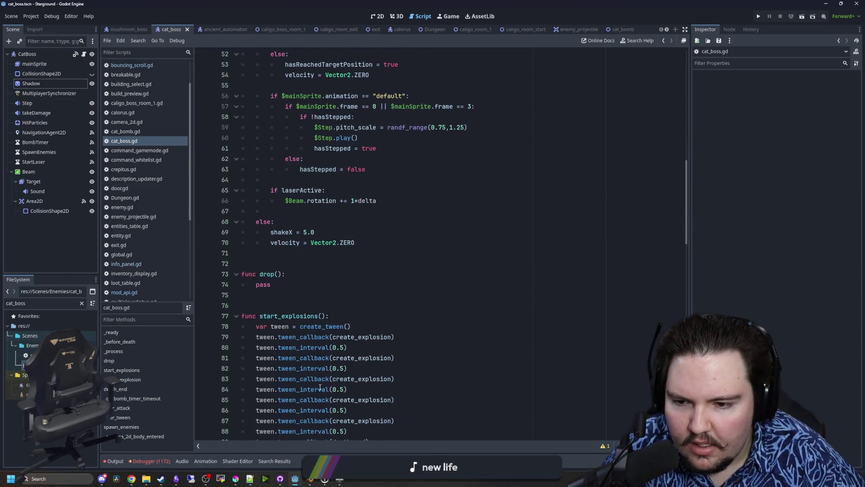
scroll(320, 388, "down", 5)
mouse_move(376, 293)
left_mouse_down()
mouse_move(242, 158)
mouse_move(334, 159)
left_mouse_up()
left_click(333, 179)
left_click(319, 148)
Add a trial '#' comment line directly under func start_explosions():.
left_click(361, 161)
key("Return")
type("#")
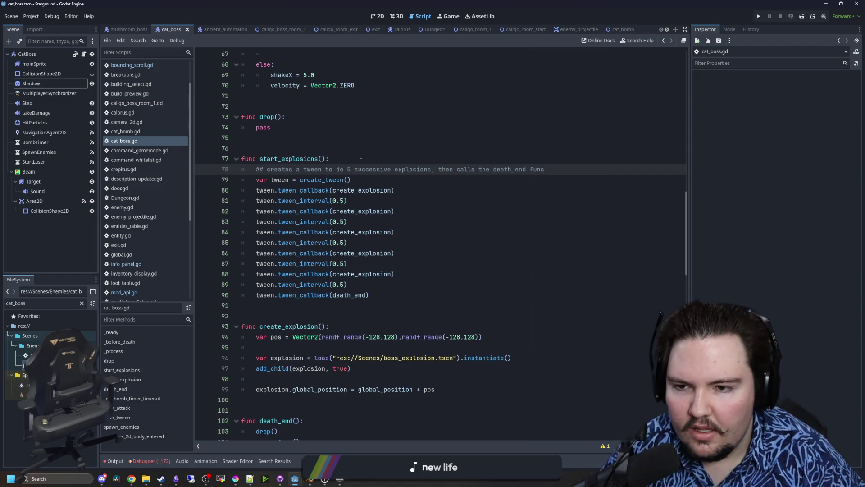
key("Up")
key("Up")
key("Up")
mouse_move(256, 169)
left_mouse_down()
mouse_move(450, 180)
mouse_move(563, 169)
left_mouse_up()
left_click(563, 169)
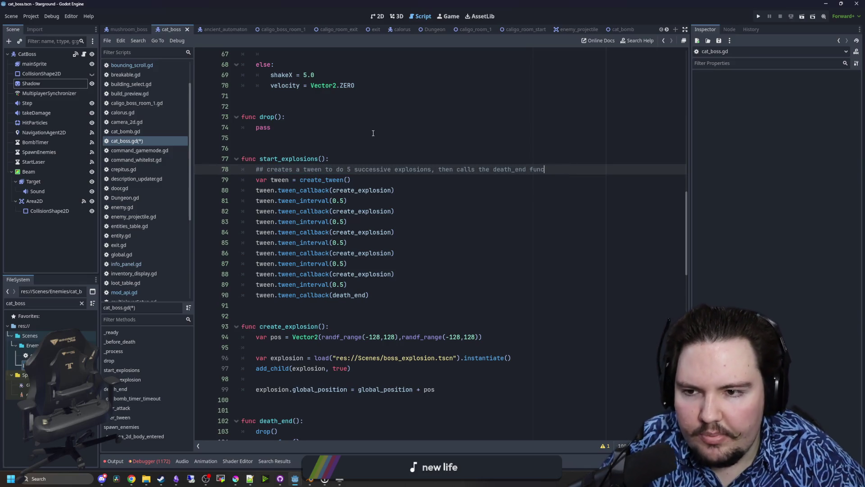
left_click(264, 139)
Select and delete the trial comment, leaving start_explosions unchanged.
mouse_move(370, 295)
left_mouse_down()
mouse_move(252, 170)
mouse_move(195, 162)
left_mouse_up()
left_click(291, 139)
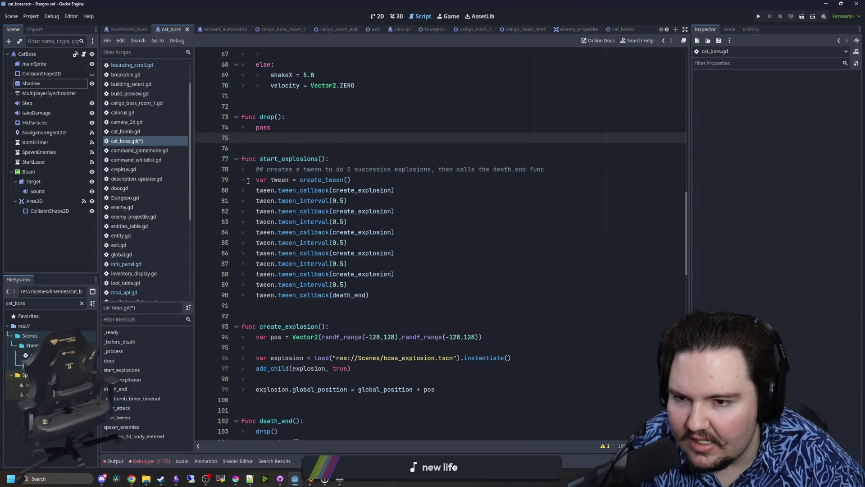
scroll(253, 185, "up", 1)
mouse_move(252, 195)
left_mouse_down()
mouse_move(271, 202)
mouse_move(374, 328)
mouse_move(241, 211)
left_mouse_up()
left_click(395, 329)
left_click(394, 249)
left_click_drag(545, 200, 204, 204)
key("BackSpace")
key("BackSpace")
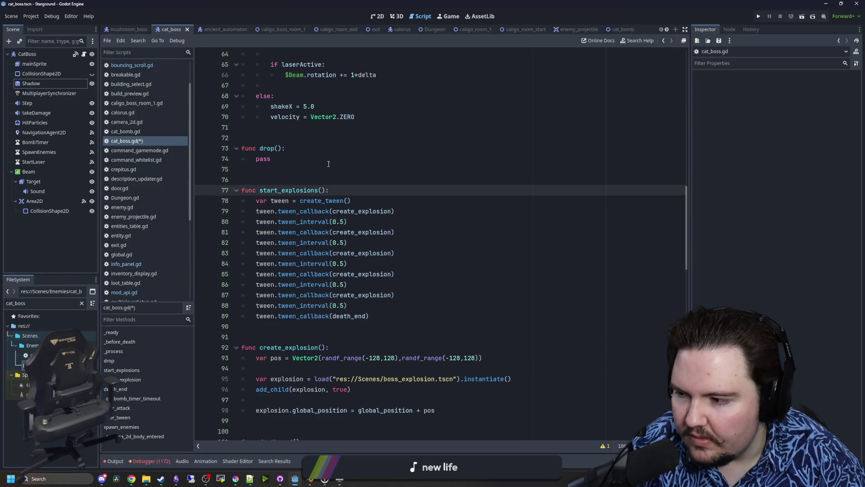
left_click(374, 171)
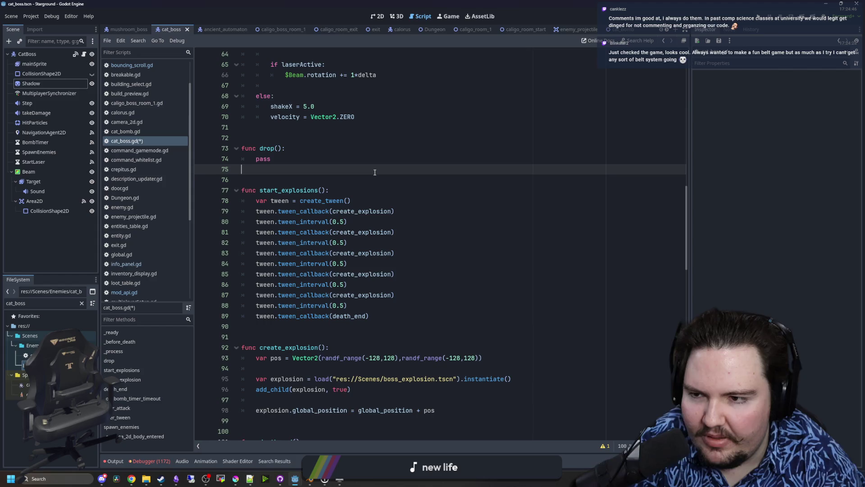
Leave cat_boss.gd for the CatBoss 2D scene view and save the scene.
scroll(374, 172, "up", 4)
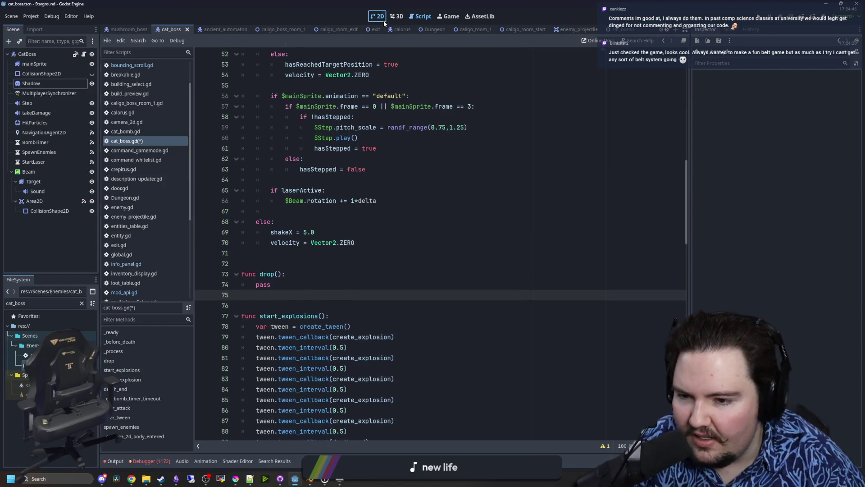
left_click(383, 19)
key("ctrl+s")
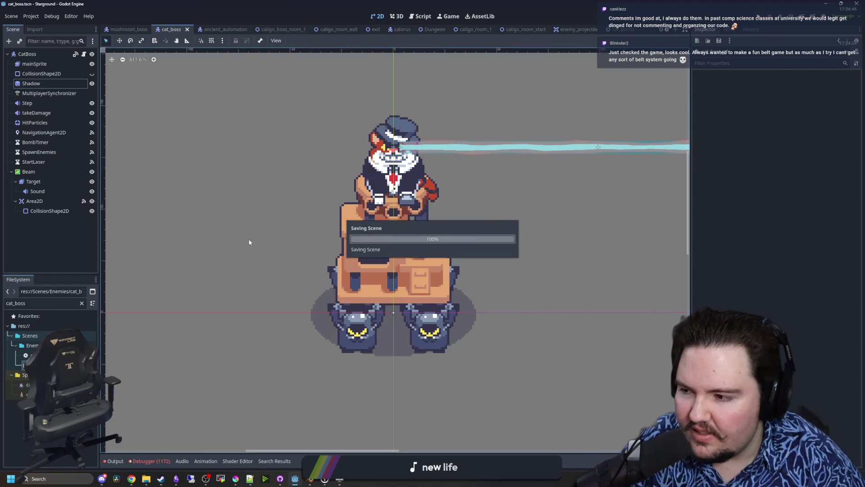
Zoom and pan the 2D viewport around the cat boss and beam, then reopen cat_boss.gd.
scroll(269, 239, "down", 3)
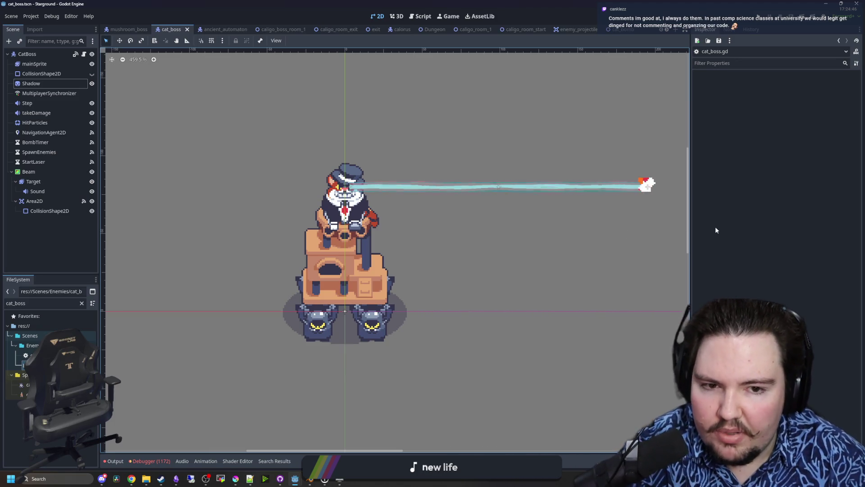
scroll(345, 228, "up", 3)
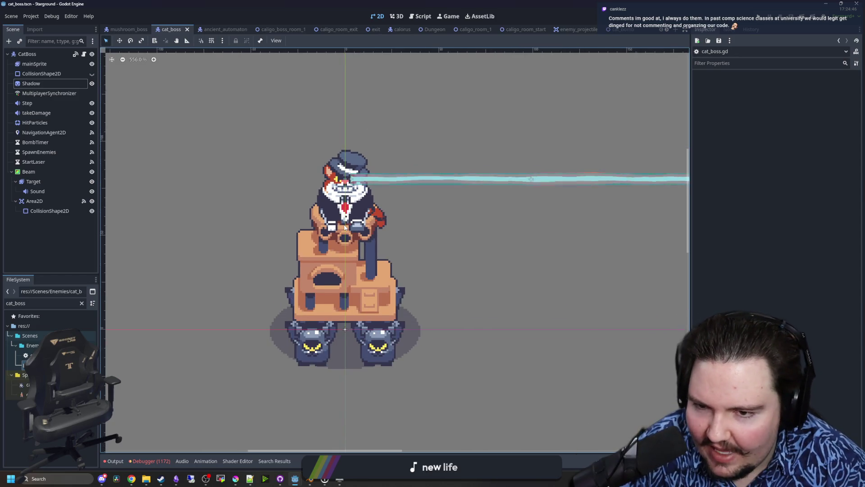
scroll(396, 267, "up", 5)
scroll(274, 230, "down", 5)
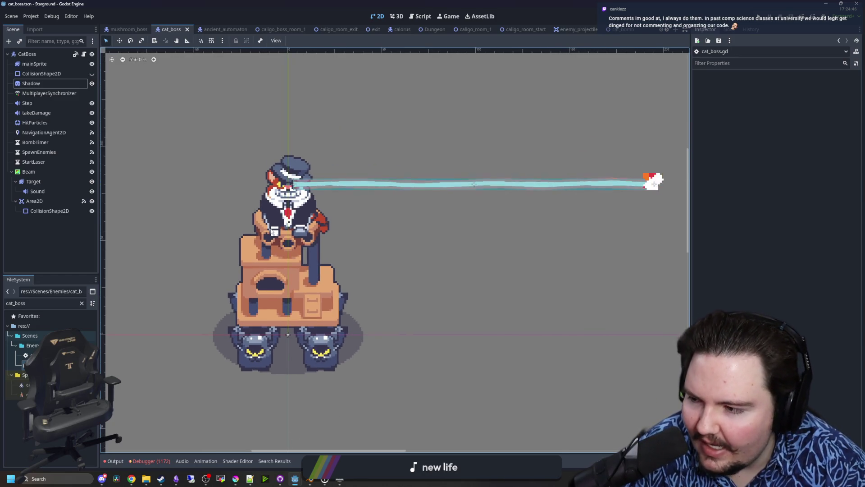
scroll(273, 231, "up", 7)
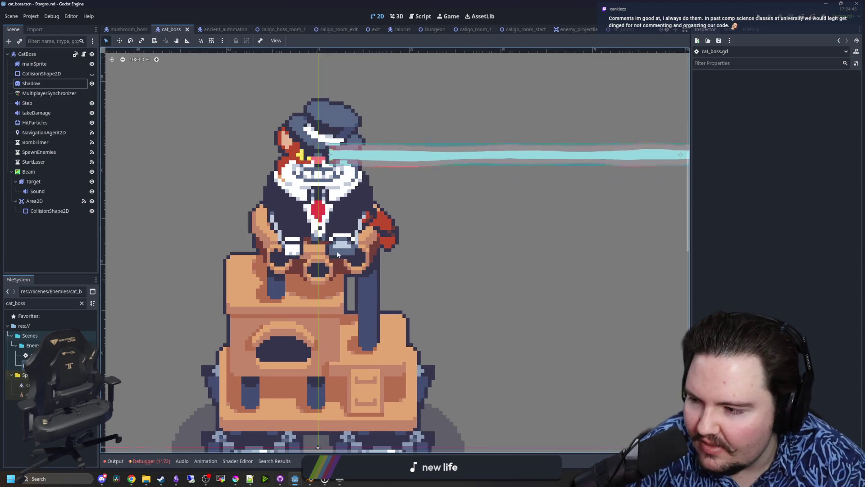
scroll(338, 254, "down", 6)
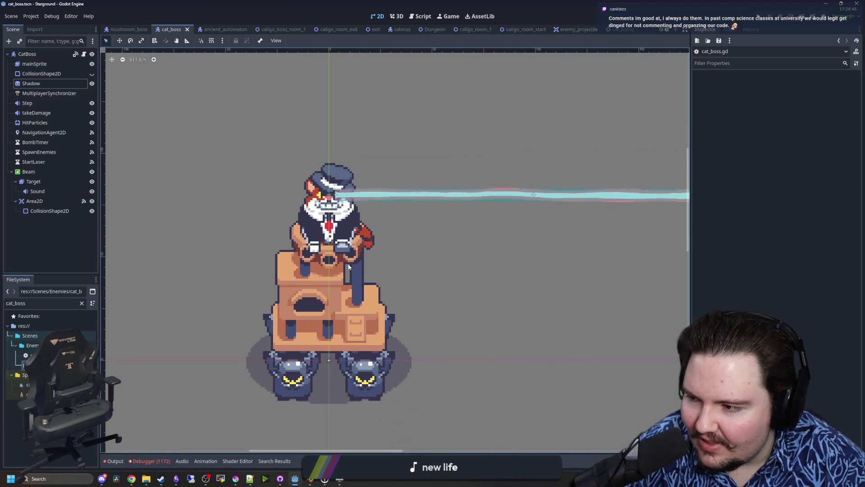
left_click_drag(348, 267, 376, 235)
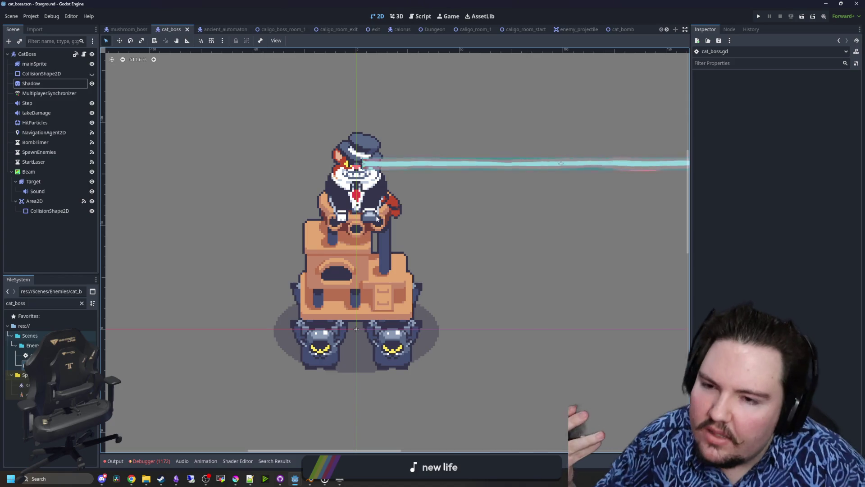
left_click(745, 251)
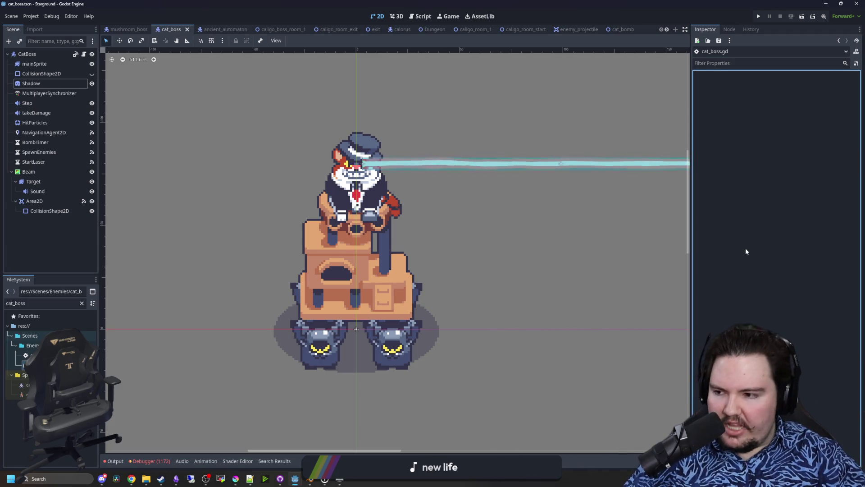
left_click(83, 55)
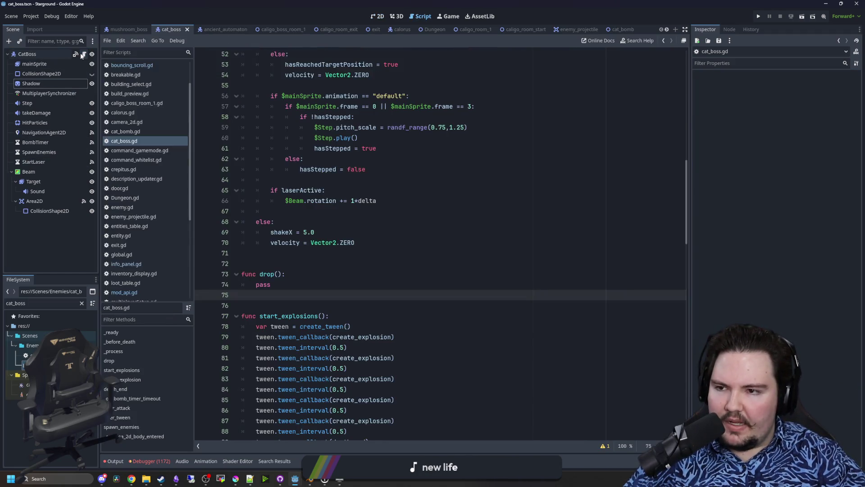
Review start_explosions and death_end with its drop() call around lines 99–100.
scroll(508, 254, "down", 6)
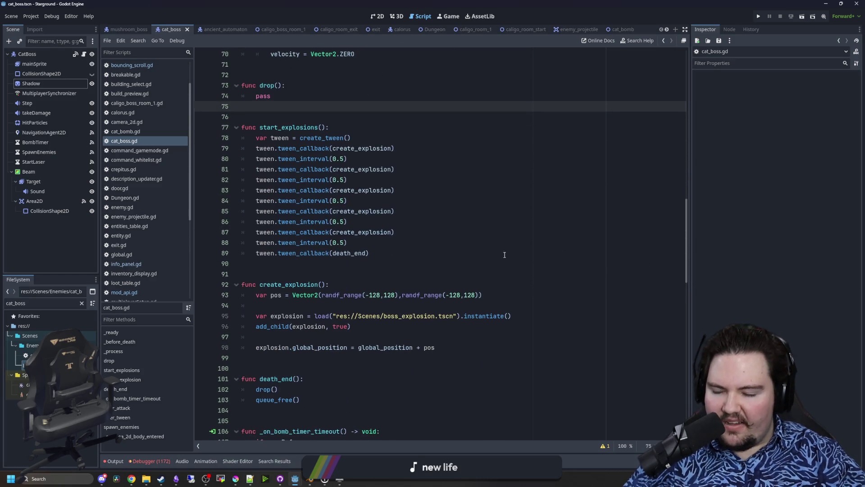
scroll(303, 244, "up", 2)
left_click(352, 191)
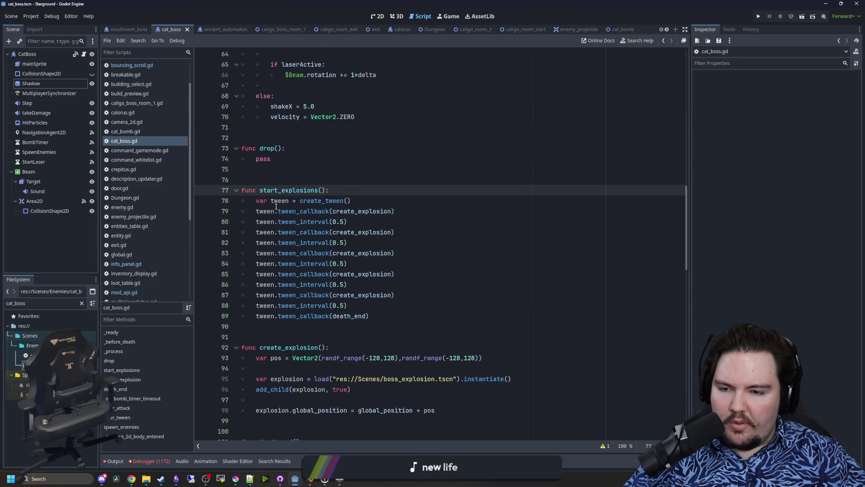
left_click(389, 316, "shift")
left_click(370, 253)
scroll(364, 245, "down", 5)
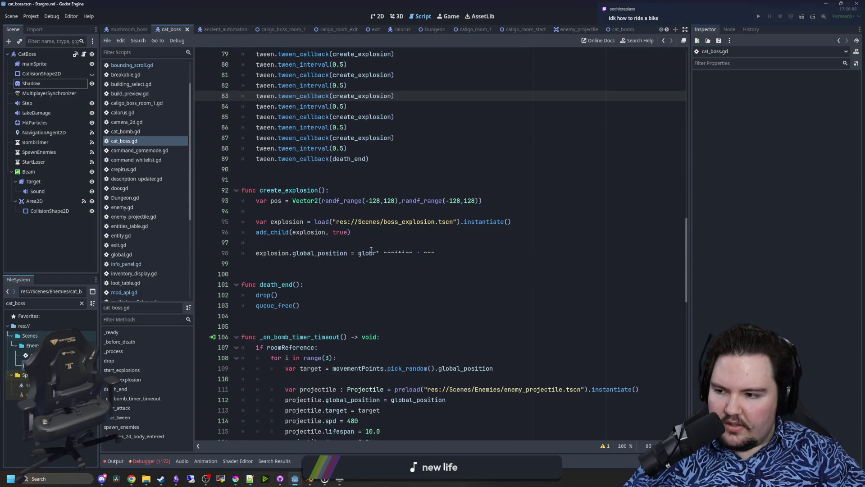
left_click(421, 273)
scroll(421, 273, "down", 3)
left_click(313, 199)
left_click(316, 194)
left_click(322, 174)
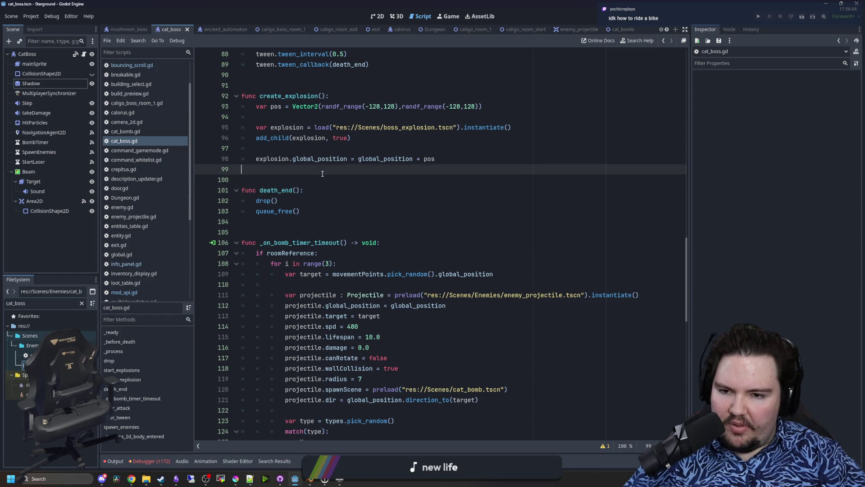
left_click(325, 191)
left_click(323, 178)
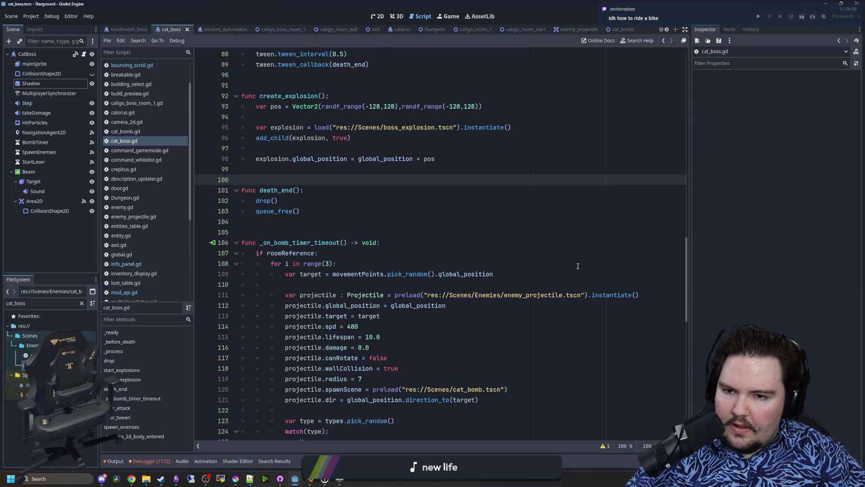
Return to the top of cat_boss.gd and start a new line after $Beam.visible = false in _ready().
scroll(567, 265, "up", 15)
scroll(389, 240, "up", 9)
left_click(275, 232)
left_click(274, 243)
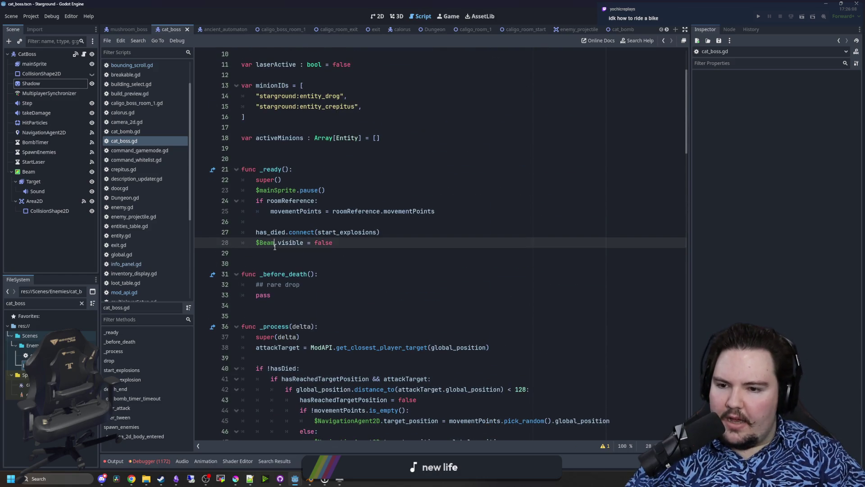
left_click(288, 231)
left_click_drag(270, 326, 316, 54)
left_click(429, 170)
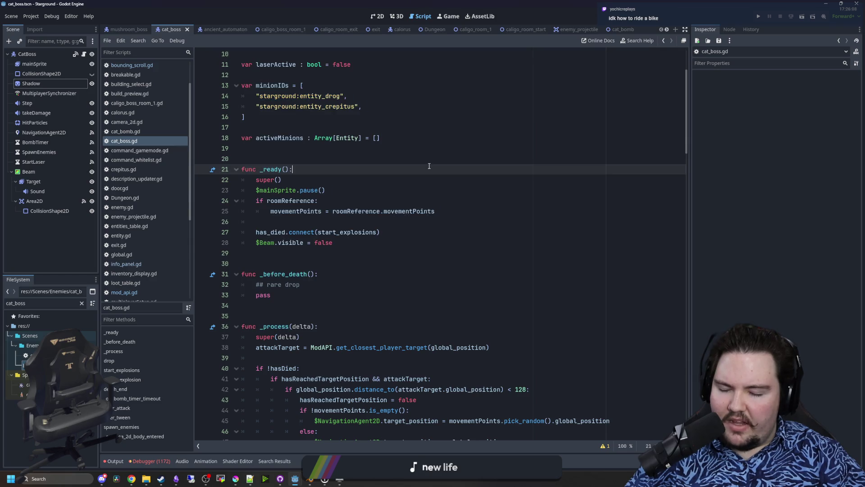
left_click(363, 159)
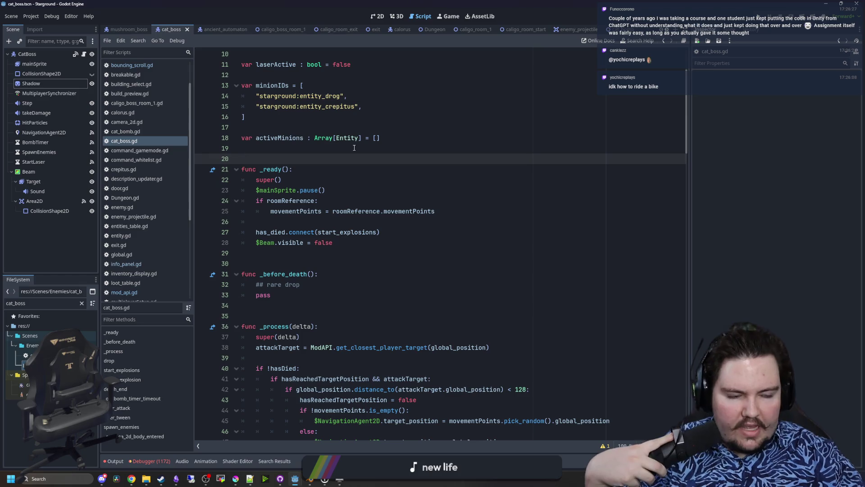
left_click(356, 243)
key("Return")
key("Return")
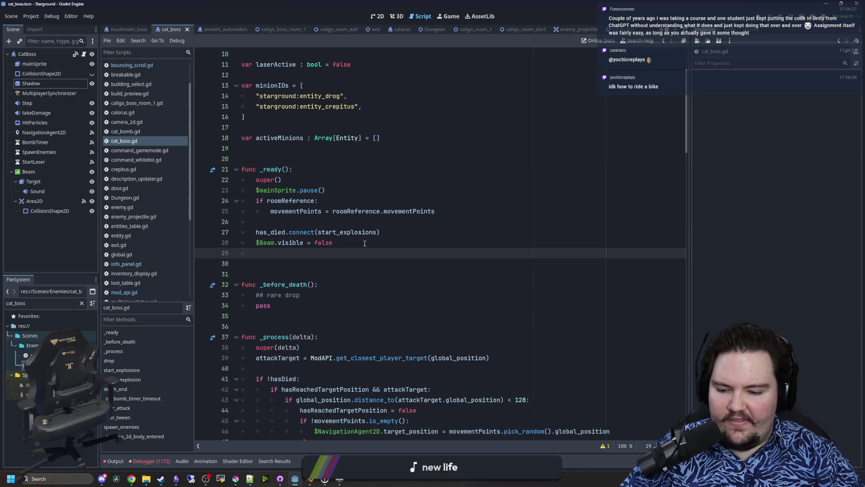
Finish typing Node2D on the new _ready() line and open the Node2D class reference.
type("D")
left_click(403, 256)
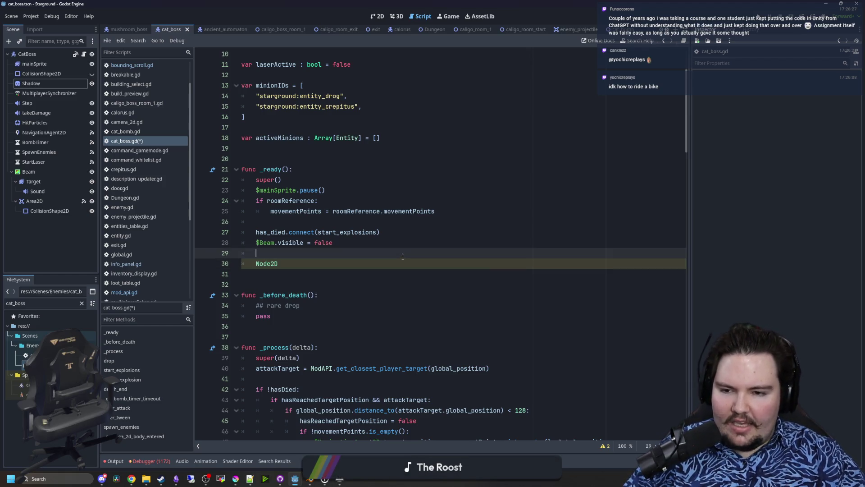
left_click(268, 266, "ctrl")
scroll(352, 295, "down", 10)
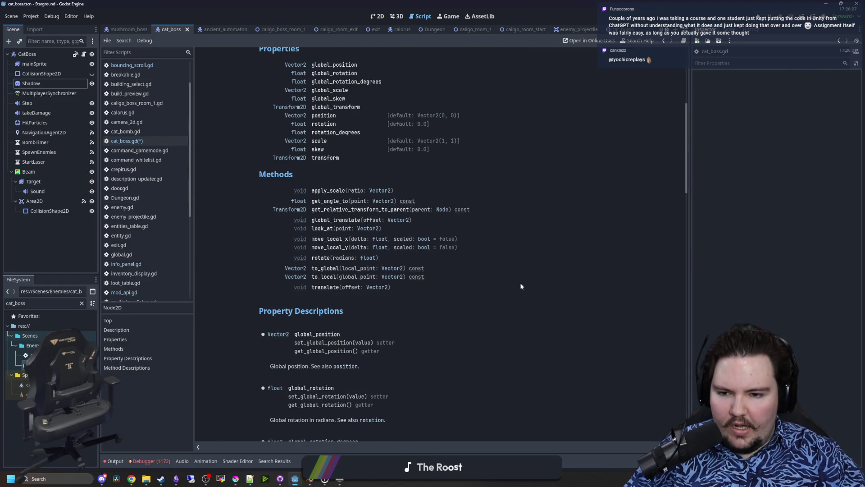
scroll(352, 295, "down", 15)
scroll(326, 327, "up", 20)
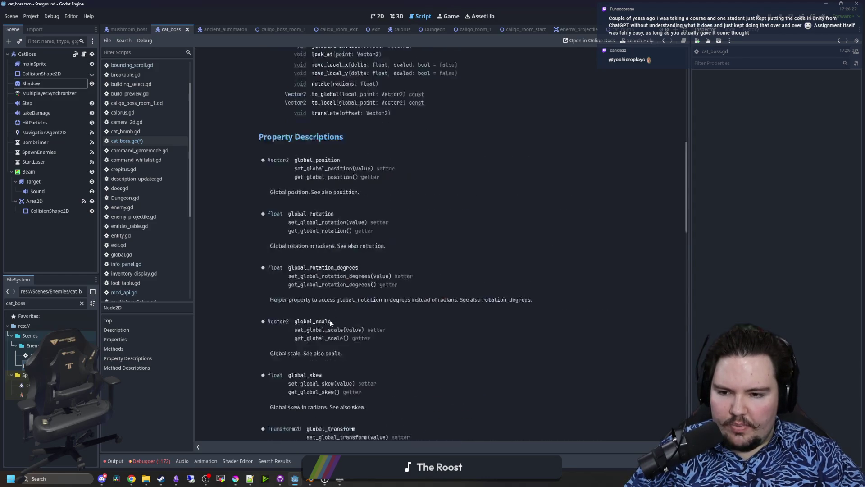
key("alt+Left")
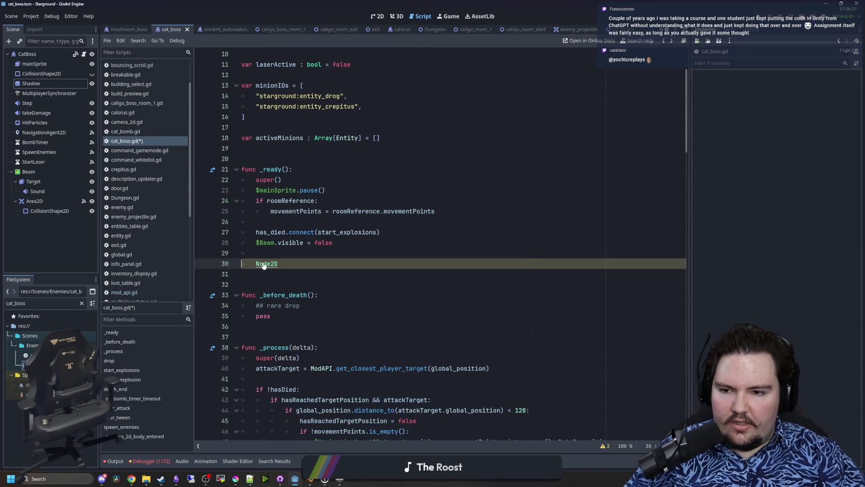
left_click(264, 264, "ctrl")
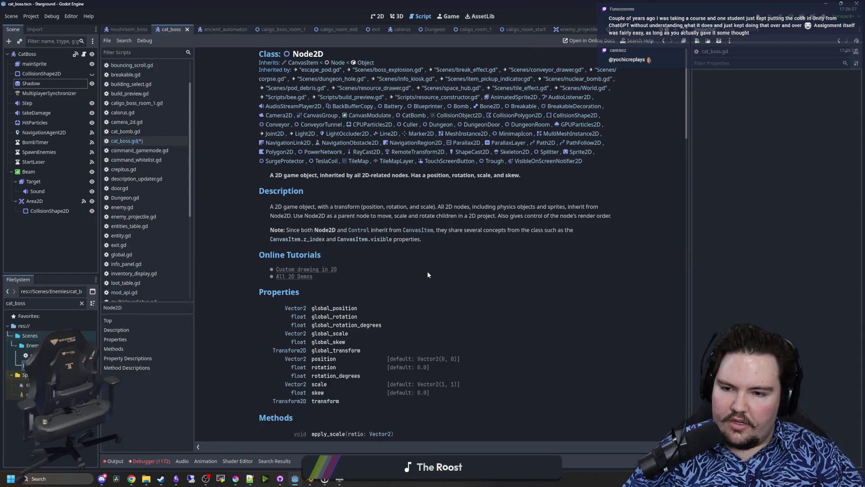
scroll(427, 271, "down", 5)
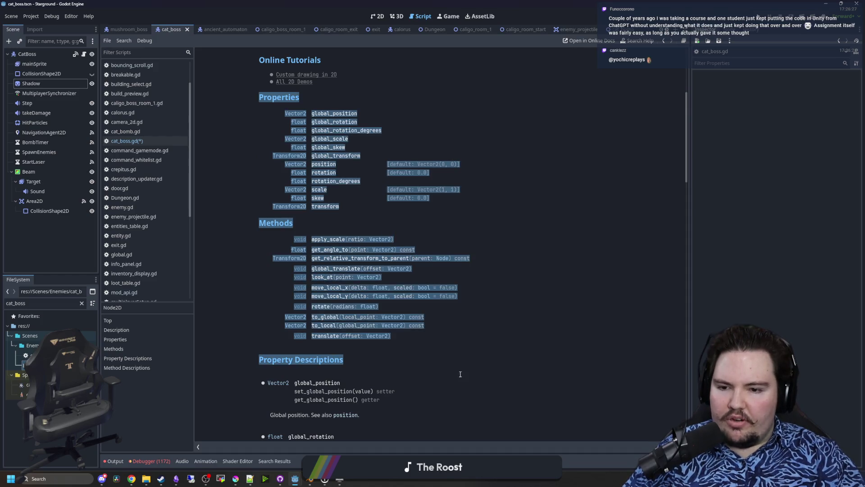
scroll(277, 240, "up", 6)
mouse_move(254, 182)
left_mouse_down()
mouse_move(432, 391)
mouse_move(342, 401)
left_mouse_up()
scroll(594, 366, "down", 8)
scroll(556, 319, "down", 15)
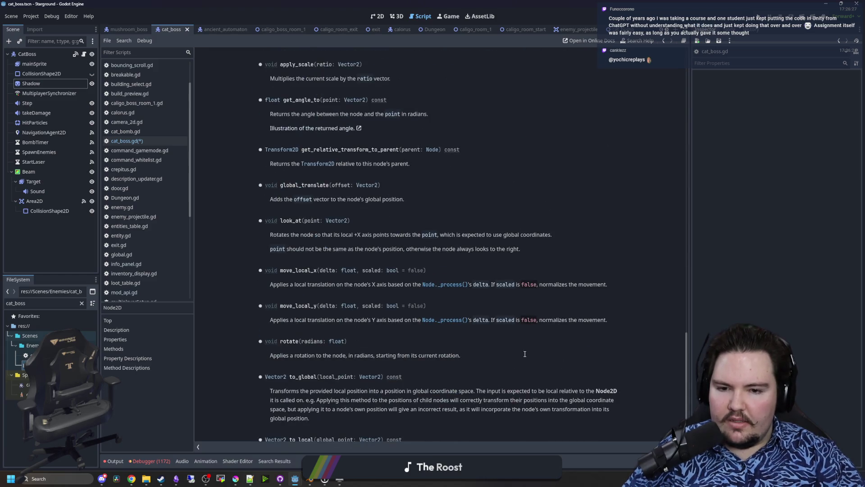
scroll(496, 333, "down", 2)
scroll(417, 299, "up", 20)
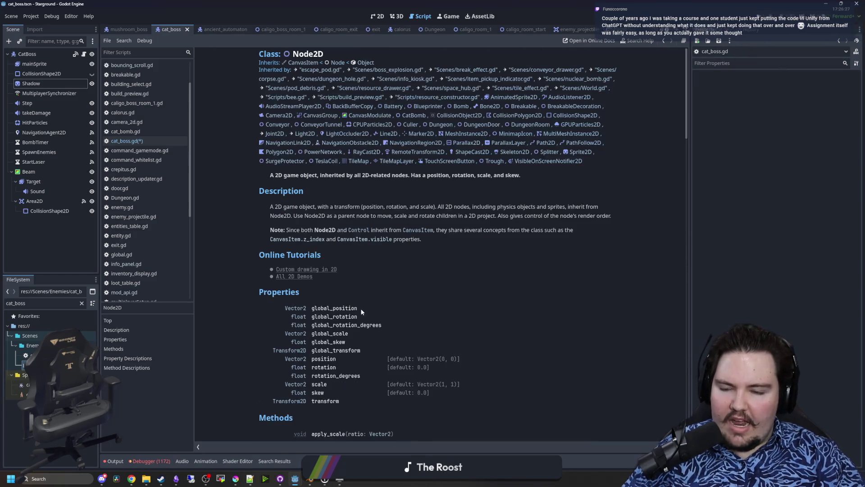
scroll(361, 311, "down", 4)
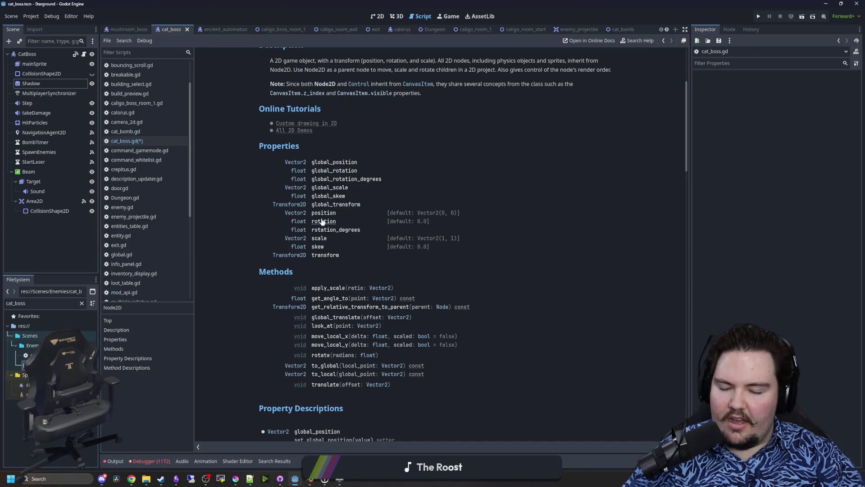
scroll(323, 232, "down", 4)
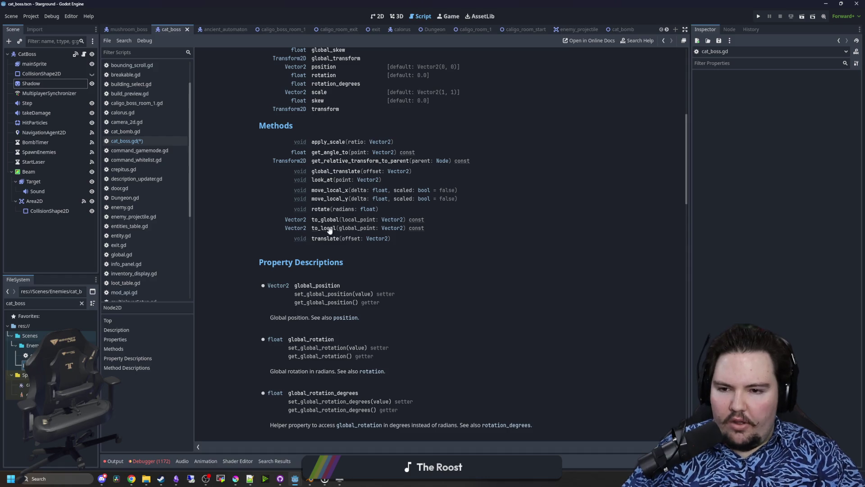
left_click_drag(442, 228, 258, 224)
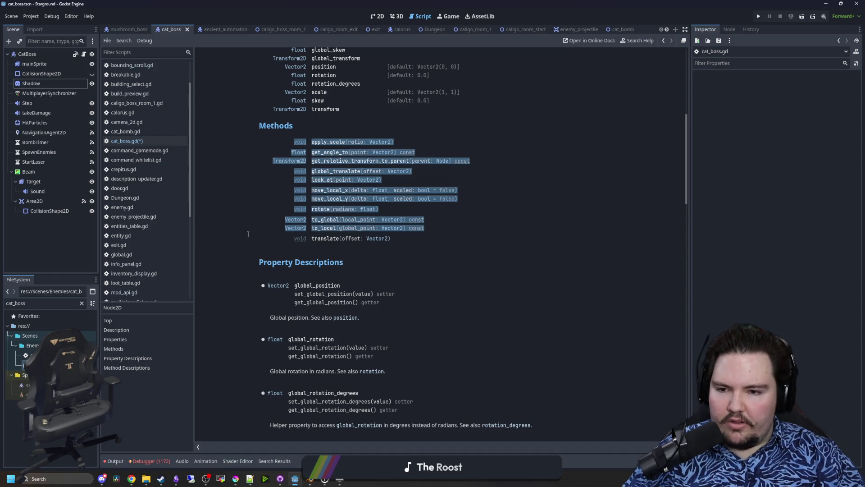
left_click(274, 232)
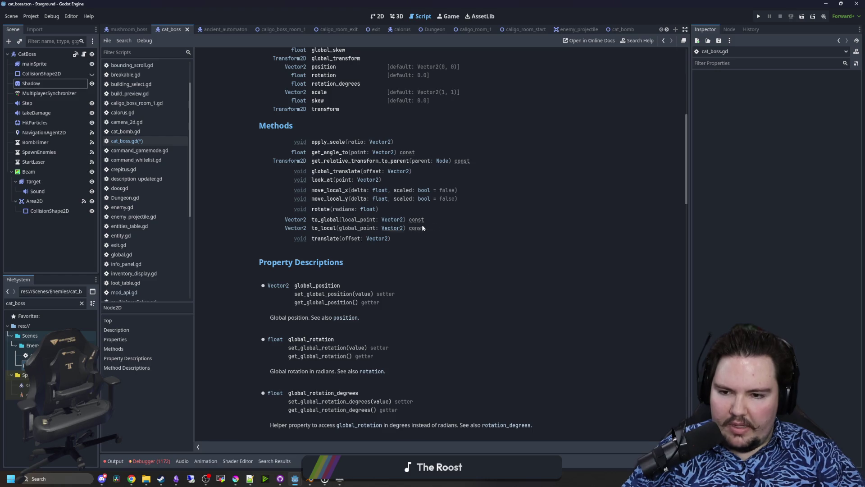
Back in cat_boss.gd, delete the temporary Node2D line from _ready().
scroll(408, 225, "up", 5)
key("alt+Left")
left_click_drag(284, 276, 205, 258)
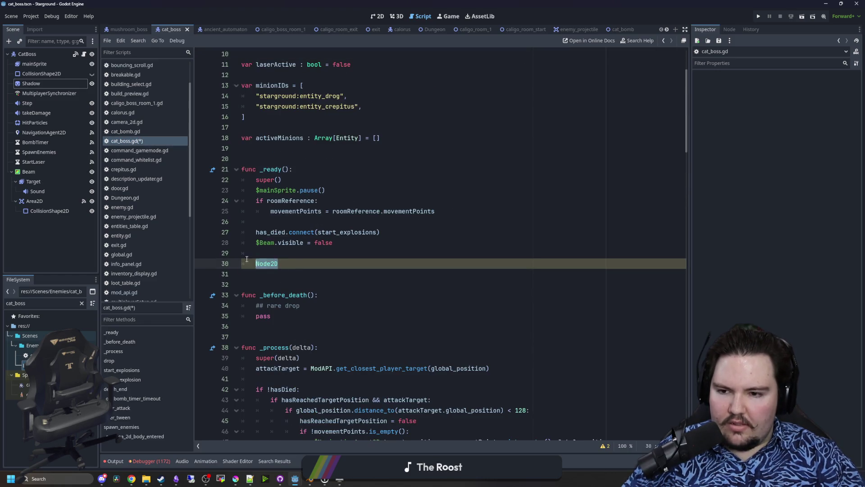
key("BackSpace")
key("BackSpace")
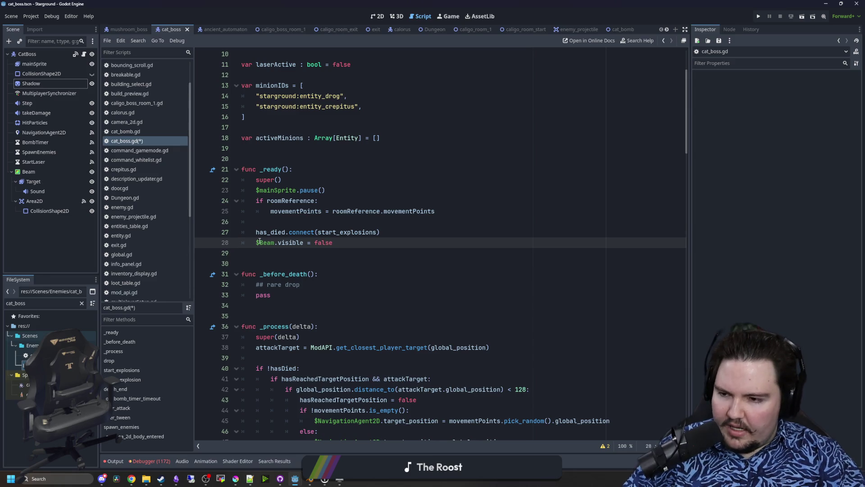
left_click(260, 260)
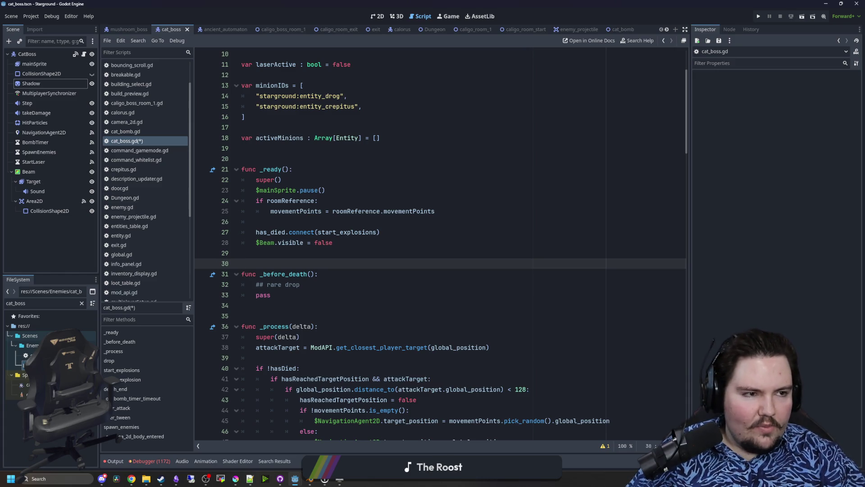
View the enlarged Starground inventory screenshot on Steam, then switch to Krita.
left_click(131, 478)
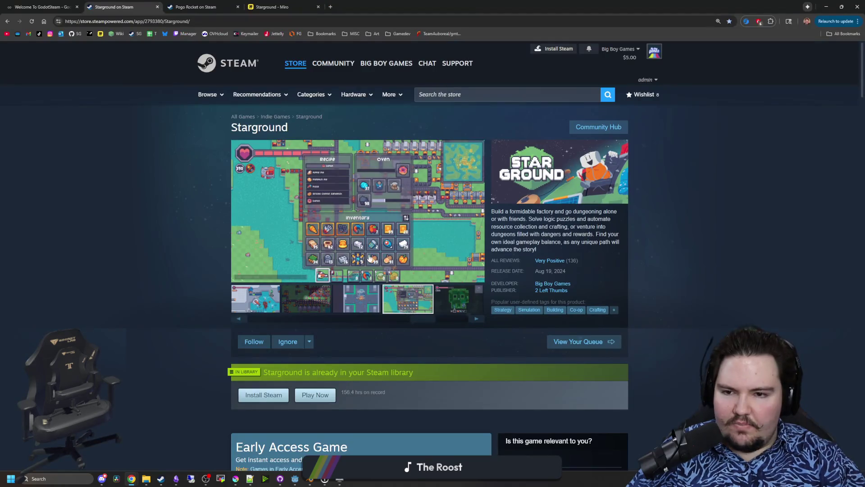
left_click(363, 239)
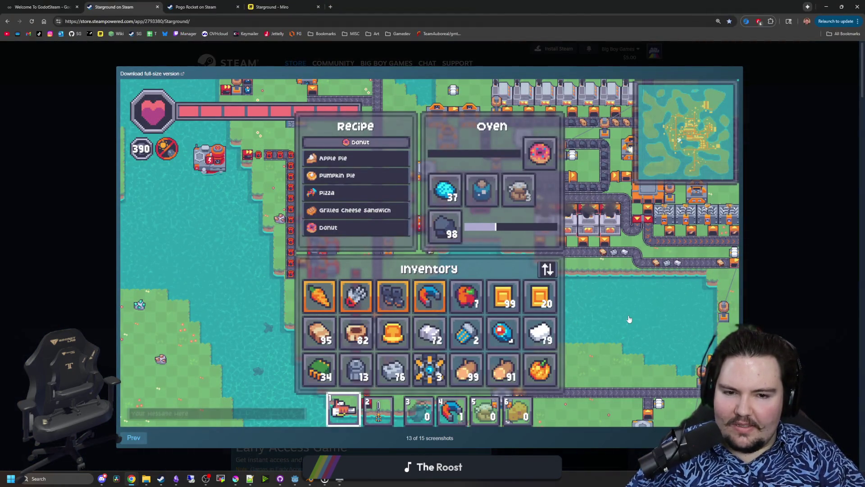
left_click(235, 479)
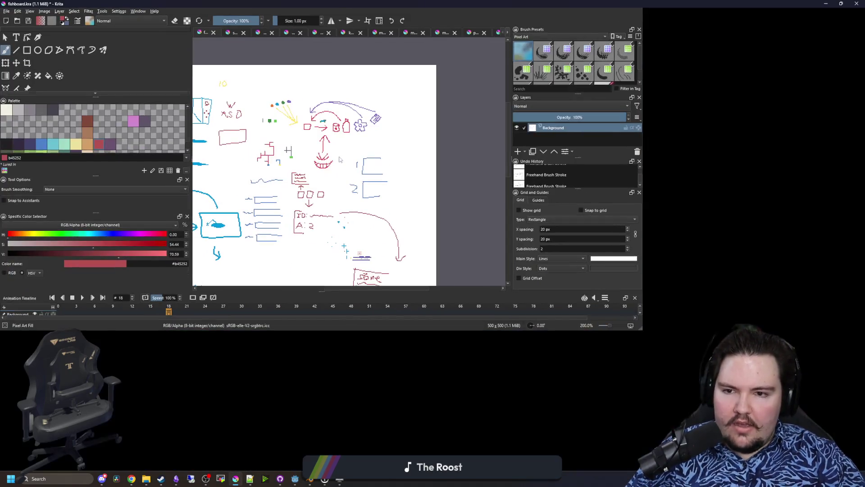
Draw a row of five red pixel-outline inventory boxes.
scroll(302, 295, "up", 5)
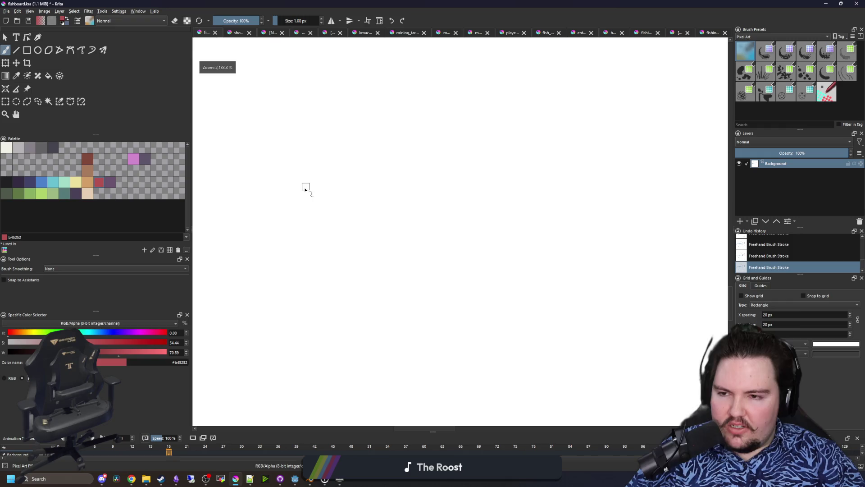
mouse_move(229, 265)
left_mouse_down()
mouse_move(228, 301)
mouse_move(286, 297)
mouse_move(250, 267)
mouse_move(231, 266)
left_mouse_up()
mouse_move(338, 266)
left_mouse_down()
mouse_move(345, 319)
mouse_move(365, 266)
mouse_move(328, 265)
left_mouse_up()
mouse_move(456, 266)
left_mouse_down()
mouse_move(525, 310)
mouse_move(456, 255)
left_mouse_up()
mouse_move(597, 268)
left_mouse_down()
mouse_move(586, 311)
mouse_move(648, 241)
mouse_move(604, 243)
left_mouse_up()
scroll(460, 246, "down", 5)
scroll(460, 246, "up", 2)
mouse_move(426, 241)
left_mouse_down()
mouse_move(469, 266)
mouse_move(431, 239)
left_mouse_up()
scroll(507, 311, "down", 3)
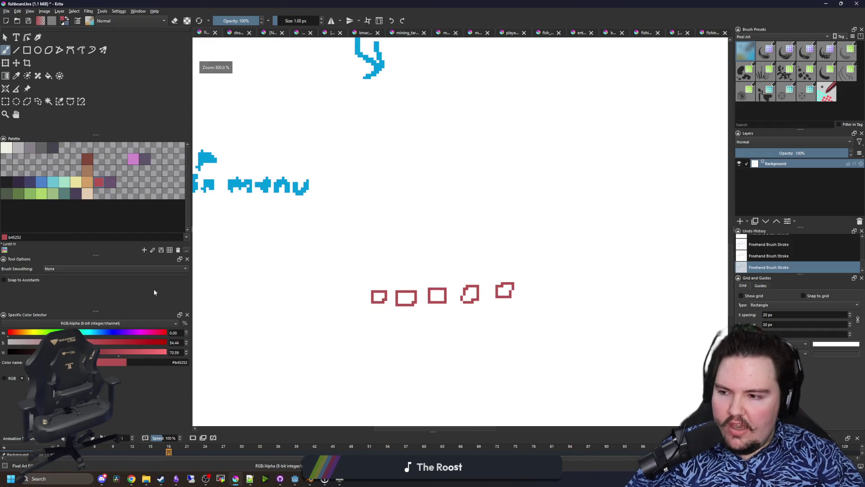
scroll(396, 310, "up", 2)
scroll(371, 205, "up", 2)
scroll(283, 238, "down", 4)
scroll(306, 283, "up", 4)
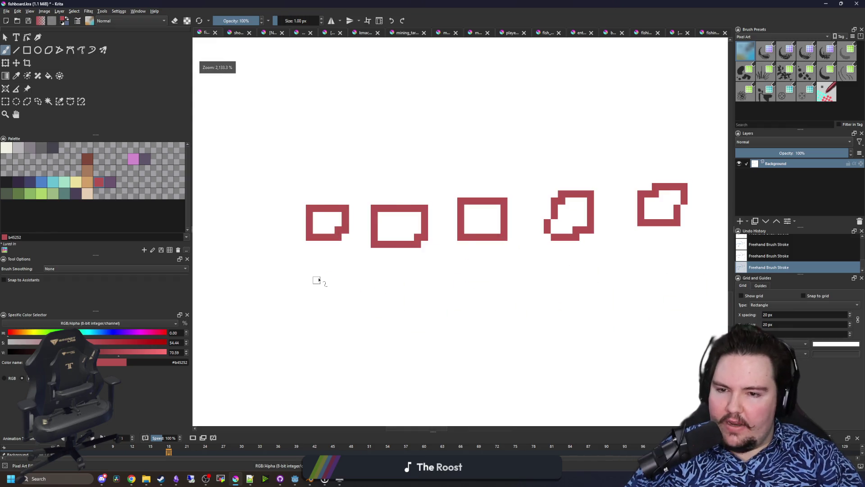
Paint a wavy red stroke above the boxes, undoing a smaller second stroke.
mouse_move(237, 169)
left_mouse_down()
mouse_move(252, 191)
mouse_move(410, 170)
left_mouse_up()
mouse_move(324, 221)
left_mouse_down()
mouse_move(324, 260)
mouse_move(367, 239)
left_mouse_up()
scroll(317, 246, "down", 3)
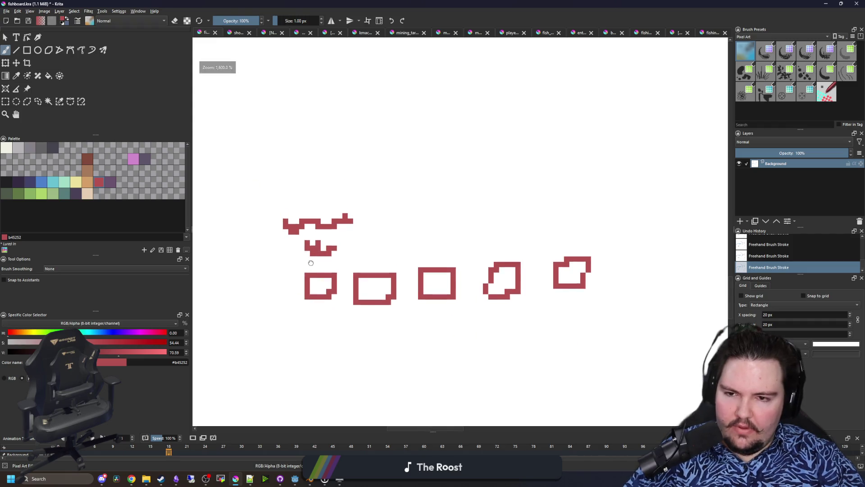
key("ctrl+z")
key("ctrl+z")
scroll(308, 256, "up", 1)
scroll(309, 255, "up", 2)
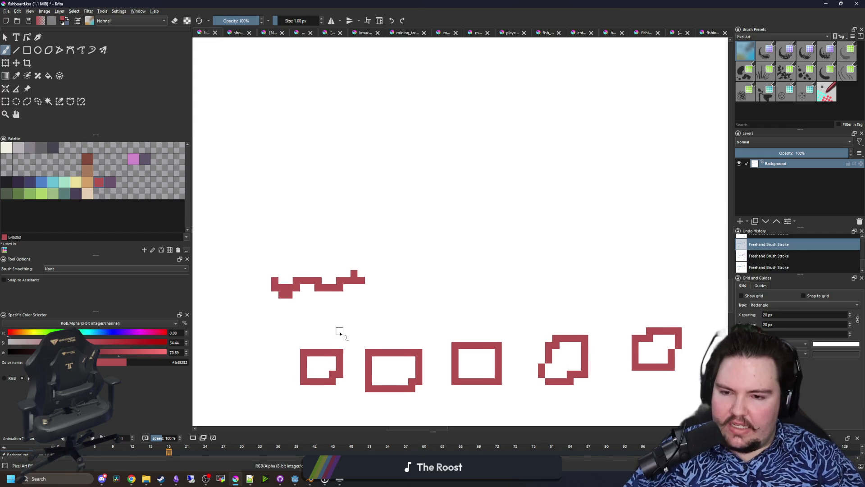
scroll(212, 210, "down", 3)
scroll(278, 331, "down", 3)
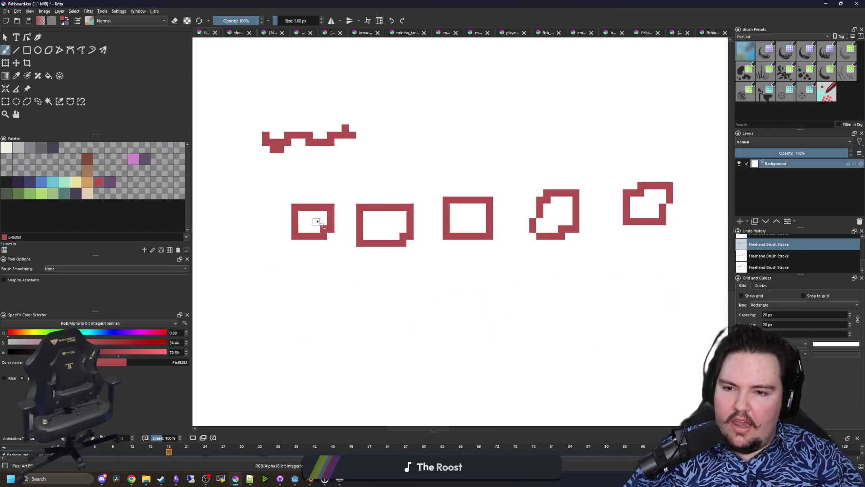
Draw a red pixel arrow below the row of boxes.
mouse_move(293, 308)
left_mouse_down()
mouse_move(345, 311)
mouse_move(309, 330)
left_mouse_up()
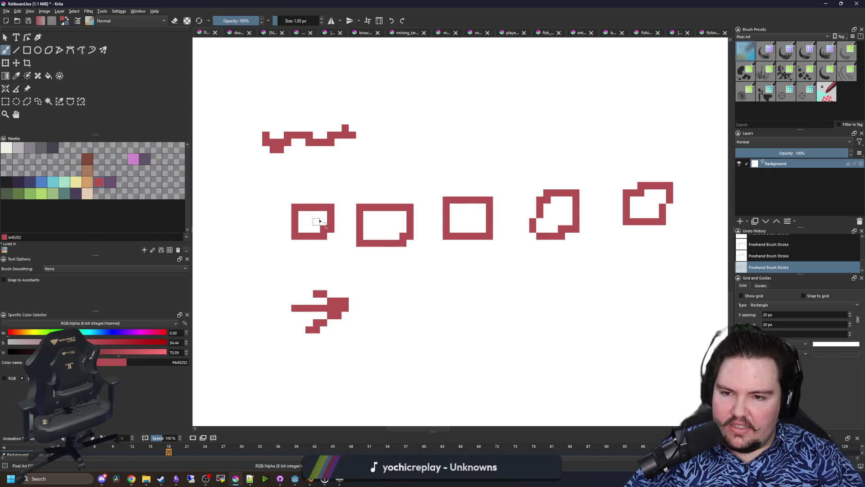
left_click_drag(353, 222, 348, 268)
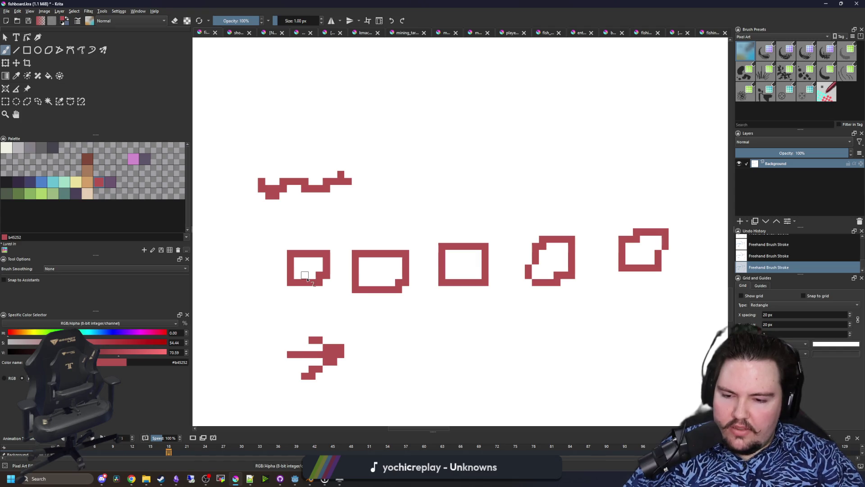
scroll(308, 279, "down", 4)
scroll(315, 270, "up", 5)
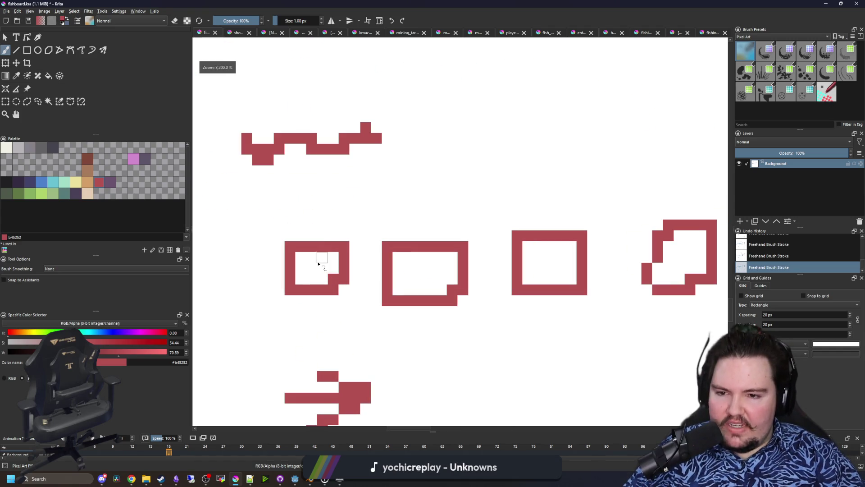
scroll(311, 272, "down", 3)
scroll(319, 284, "up", 1)
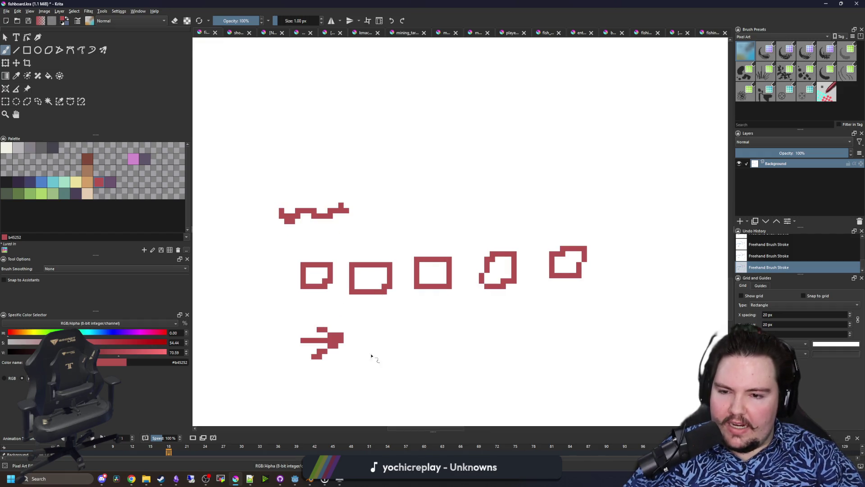
scroll(317, 295, "up", 2)
scroll(388, 346, "down", 1)
Draw a hooked vertical line above the squares and undo a stray scribble across them.
mouse_move(389, 193)
left_mouse_down()
mouse_move(384, 276)
mouse_move(417, 270)
left_mouse_up()
scroll(384, 281, "down", 3)
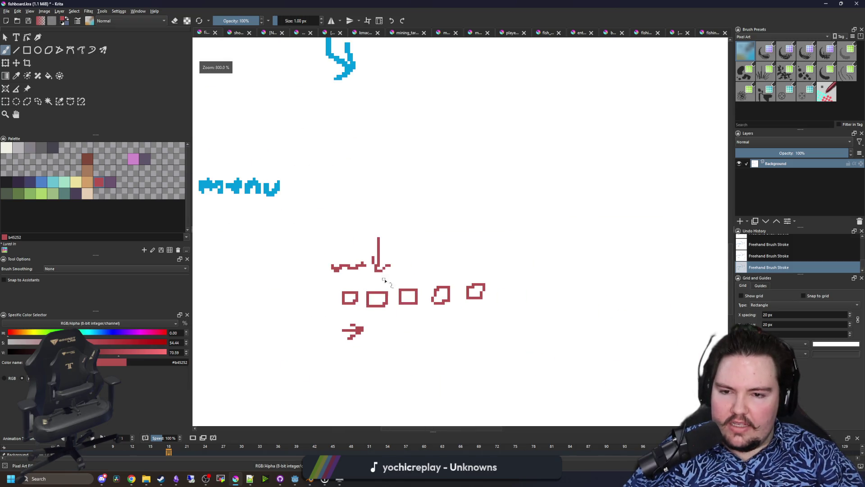
scroll(377, 299, "up", 3)
scroll(363, 353, "down", 3)
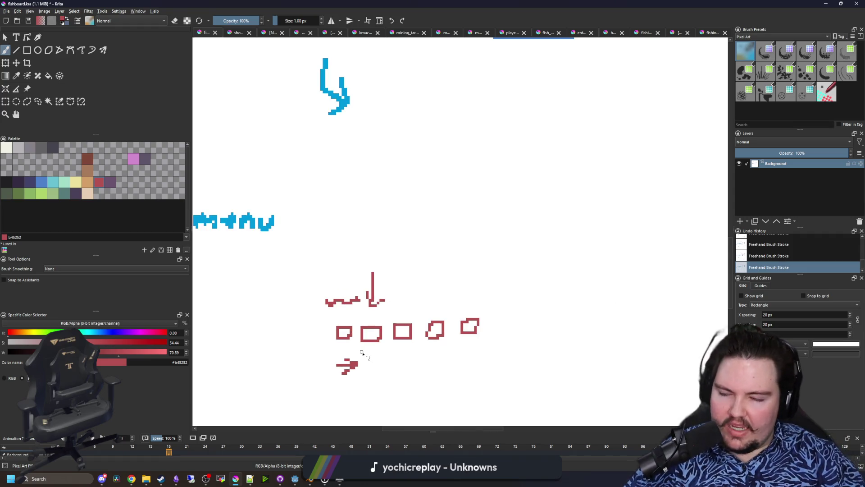
scroll(368, 361, "up", 2)
left_click_drag(371, 364, 352, 330)
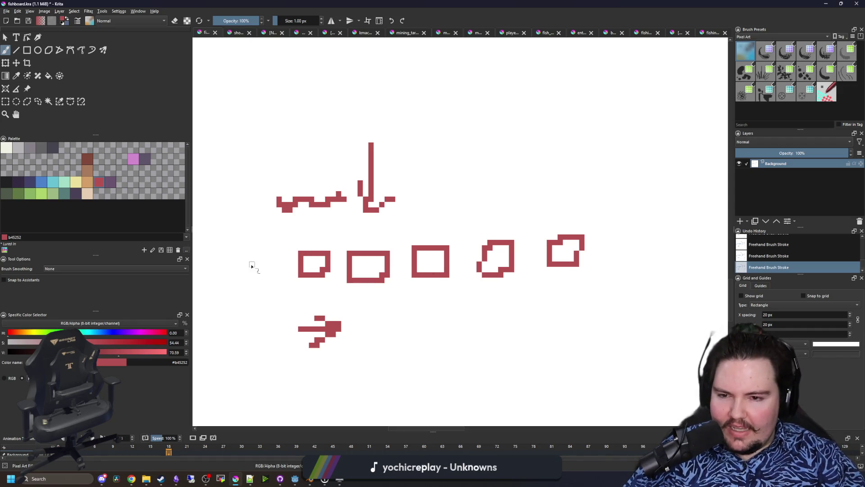
left_click_drag(251, 264, 524, 240)
key("ctrl+z")
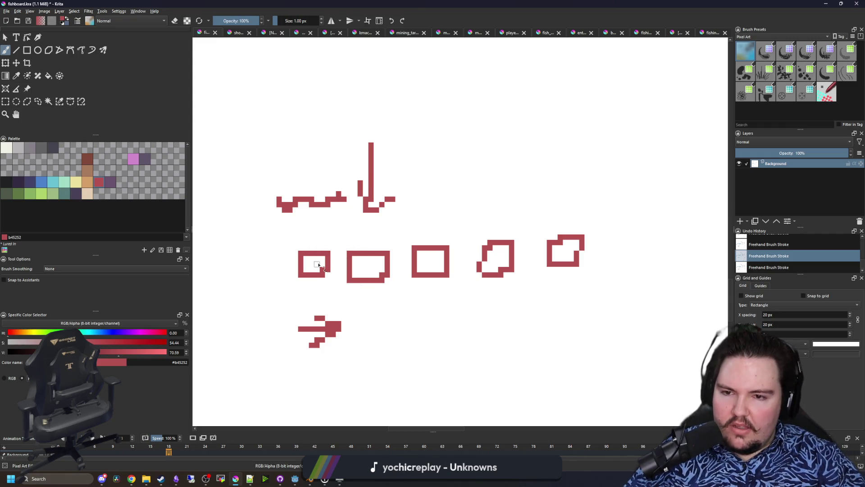
scroll(317, 239, "up", 1)
scroll(361, 279, "up", 1)
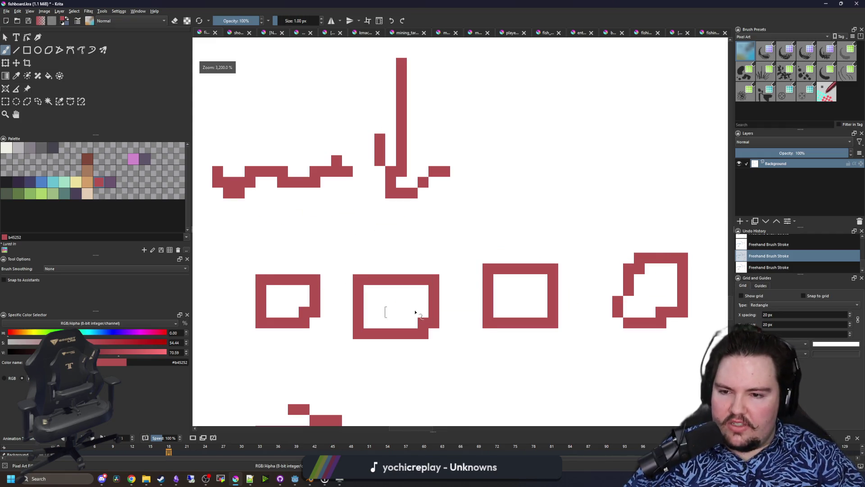
scroll(396, 299, "down", 6)
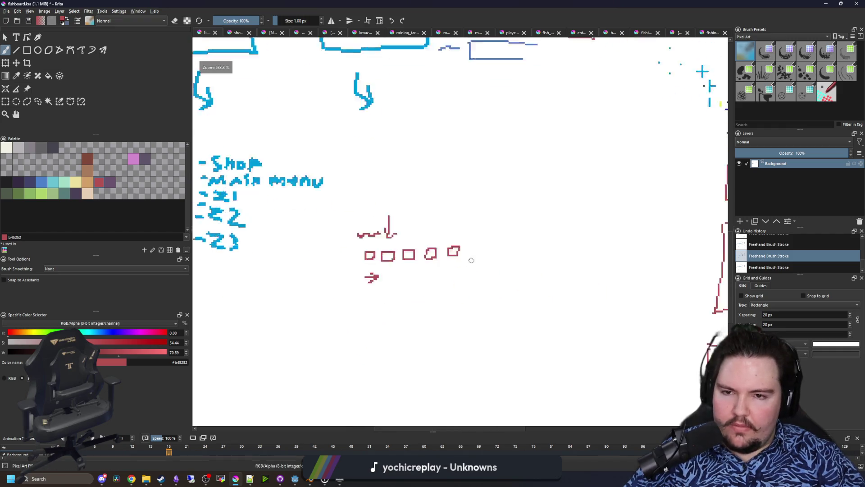
scroll(357, 277, "down", 3)
scroll(320, 319, "up", 3)
Draw a red bracket-shaped outline and a red box outline below the rectangle.
mouse_move(319, 320)
left_mouse_down()
mouse_move(396, 250)
mouse_move(428, 322)
mouse_move(324, 327)
mouse_move(343, 304)
mouse_move(398, 311)
left_mouse_up()
mouse_move(318, 332)
left_mouse_down()
mouse_move(436, 386)
mouse_move(431, 323)
left_mouse_up()
scroll(396, 324, "down", 3)
scroll(382, 233, "down", 2)
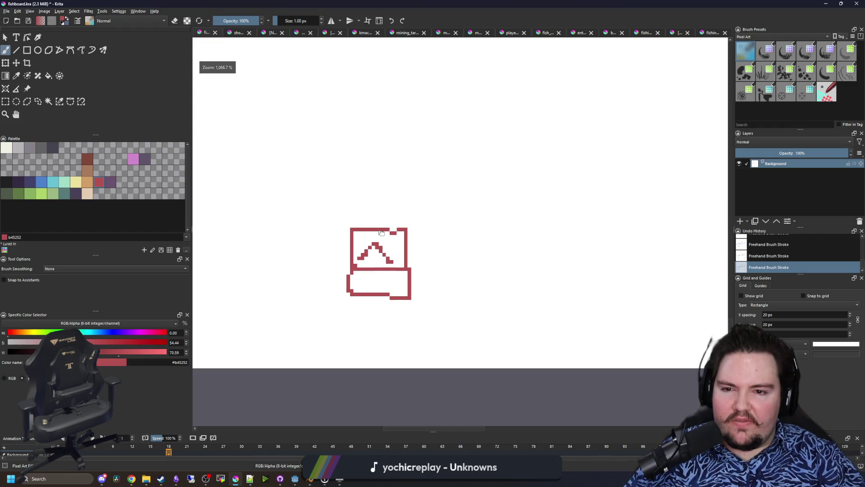
scroll(382, 234, "up", 2)
Draw a new red rectangle above the icon with two arrows and small marks inside.
scroll(319, 268, "up", 3)
mouse_move(301, 278)
left_mouse_down()
mouse_move(430, 284)
mouse_move(304, 208)
mouse_move(317, 277)
mouse_move(325, 274)
left_mouse_up()
left_click_drag(374, 223, 367, 247)
left_click_drag(318, 225, 317, 248)
left_click_drag(312, 253, 337, 259)
scroll(380, 232, "down", 4)
scroll(381, 234, "up", 2)
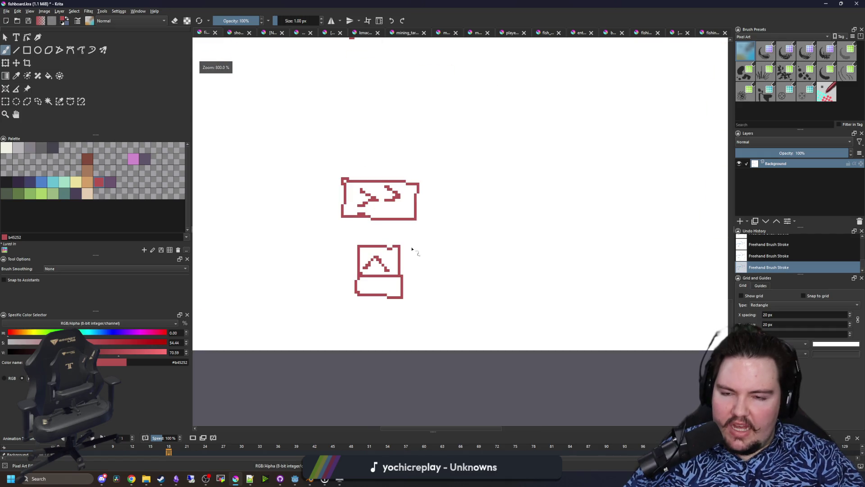
scroll(452, 247, "up", 3)
Switch to pink and draw a pink outline below the lower icon.
left_click(133, 158)
mouse_move(422, 270)
left_mouse_down()
mouse_move(431, 201)
mouse_move(497, 116)
left_mouse_up()
mouse_move(479, 236)
left_mouse_down()
mouse_move(451, 241)
mouse_move(318, 335)
mouse_move(520, 226)
mouse_move(441, 232)
left_mouse_up()
Fill the upper box with a pale yellow oval using a larger brush, then return to 1 px.
left_click(76, 182)
mouse_move(392, 104)
left_mouse_down()
mouse_move(341, 300)
mouse_move(340, 257)
mouse_move(346, 270)
left_mouse_up()
key("bracketright")
key("bracketright")
key("bracketright")
key("bracketright")
key("bracketright")
key("bracketright")
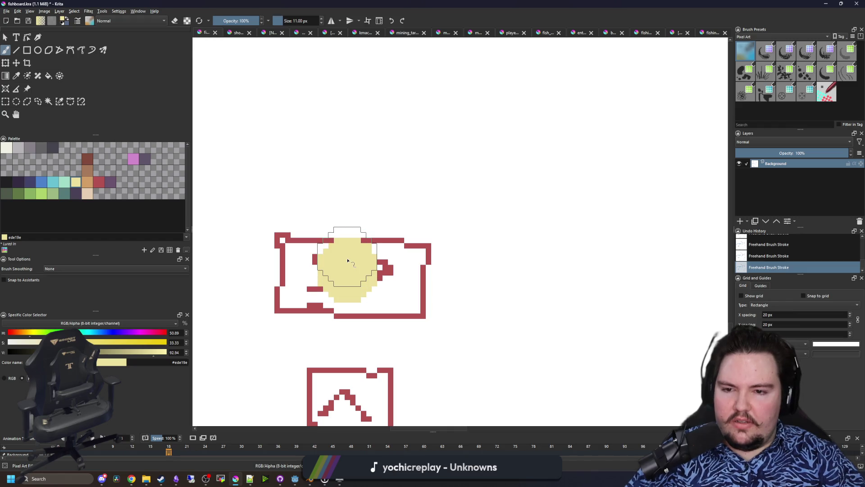
scroll(347, 261, "down", 5)
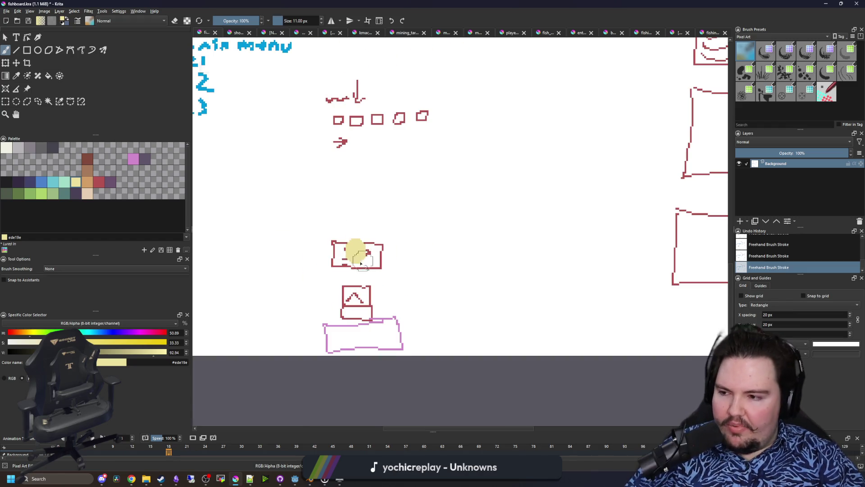
scroll(345, 262, "up", 3)
key("bracketleft")
key("bracketleft")
key("bracketleft")
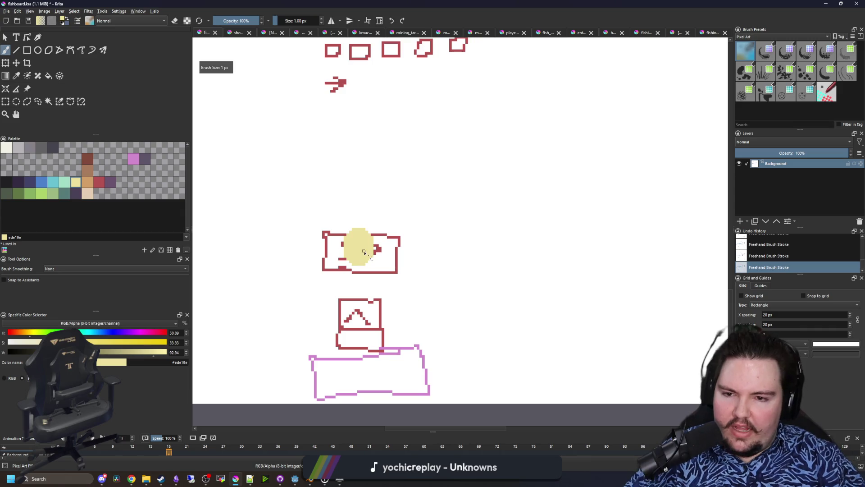
Sample the red outline colour from the canvas and go back to freehand painting.
scroll(363, 252, "up", 4)
scroll(347, 396, "down", 2)
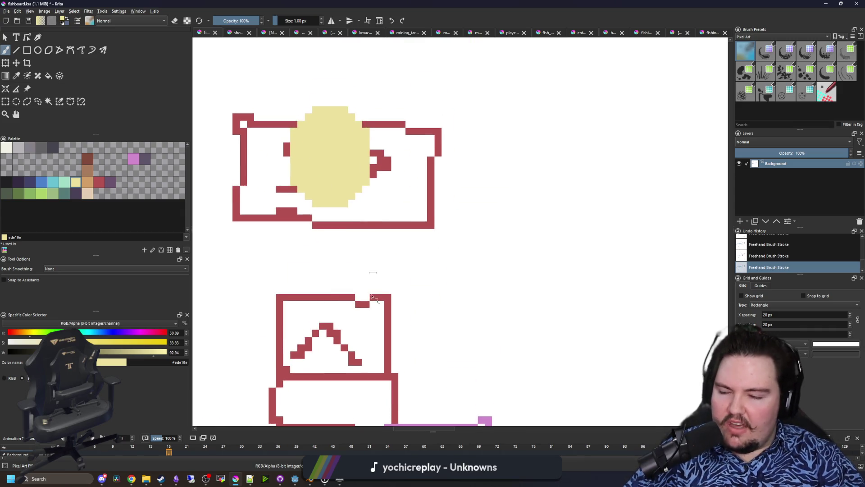
scroll(359, 346, "down", 3)
scroll(376, 302, "up", 3)
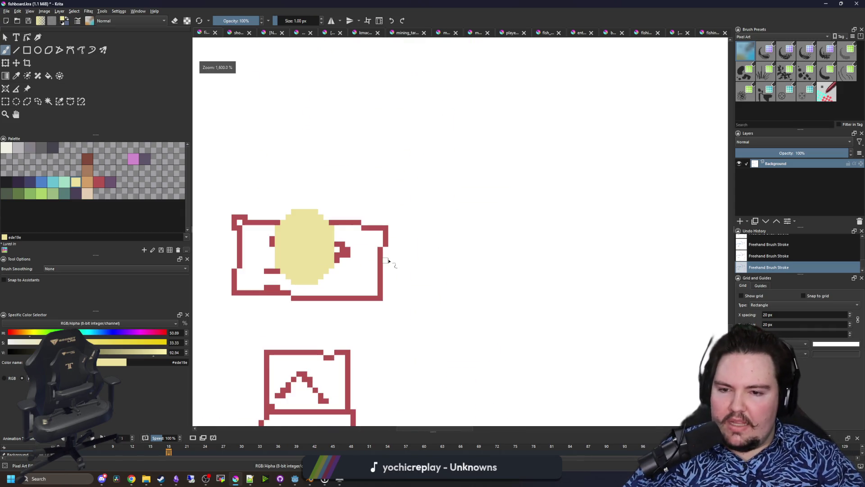
key("p")
left_click(380, 291)
scroll(382, 288, "right", 3)
key("b")
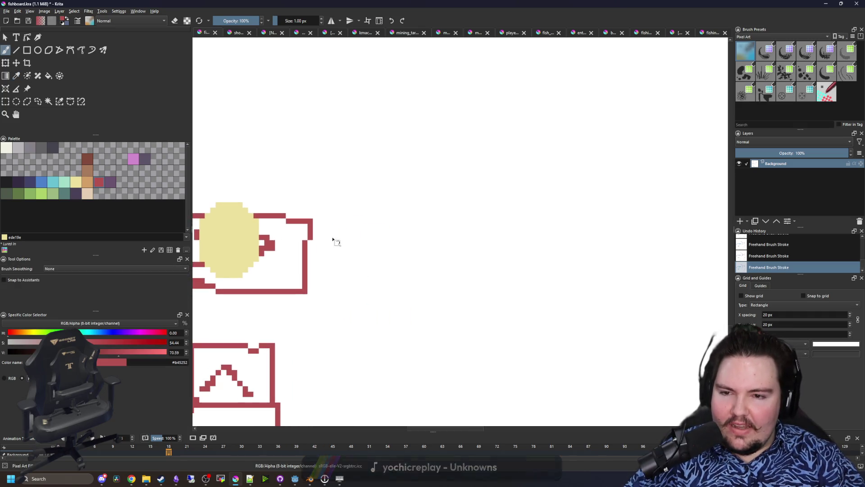
Undo a stray red scribble drawn to the right of the box.
scroll(315, 232, "down", 3)
scroll(277, 240, "up", 4)
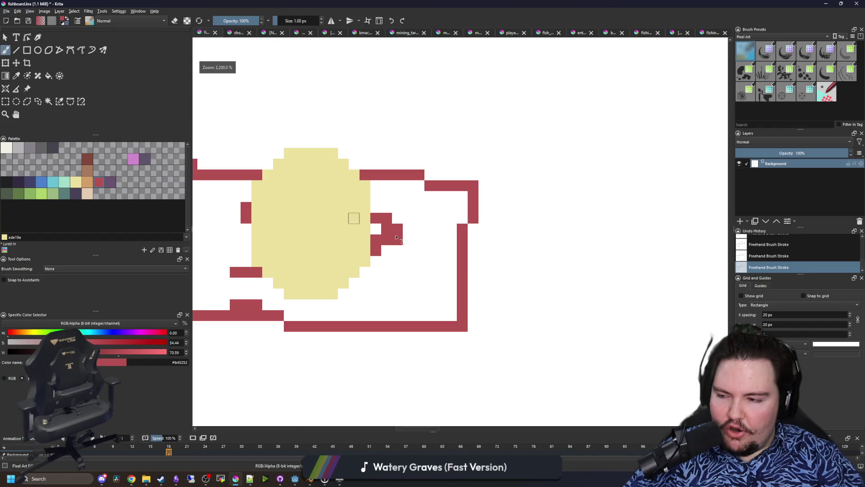
scroll(311, 278, "down", 1)
scroll(379, 291, "up", 1)
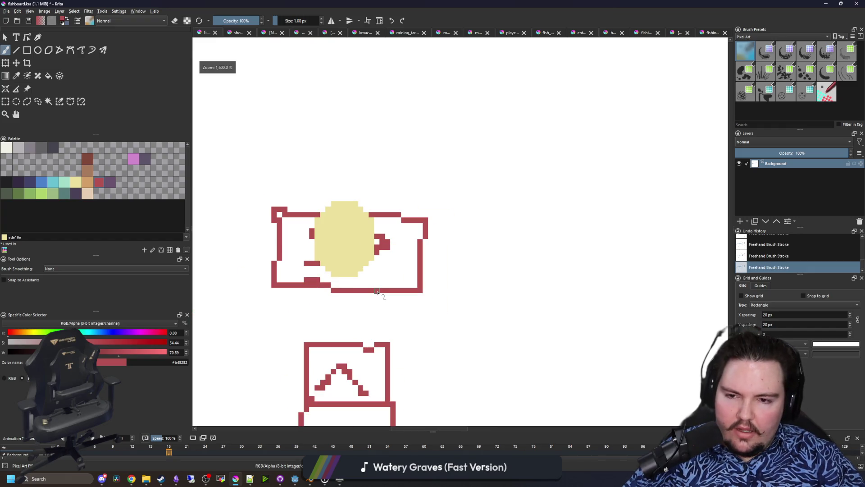
scroll(355, 286, "down", 4)
scroll(351, 272, "up", 4)
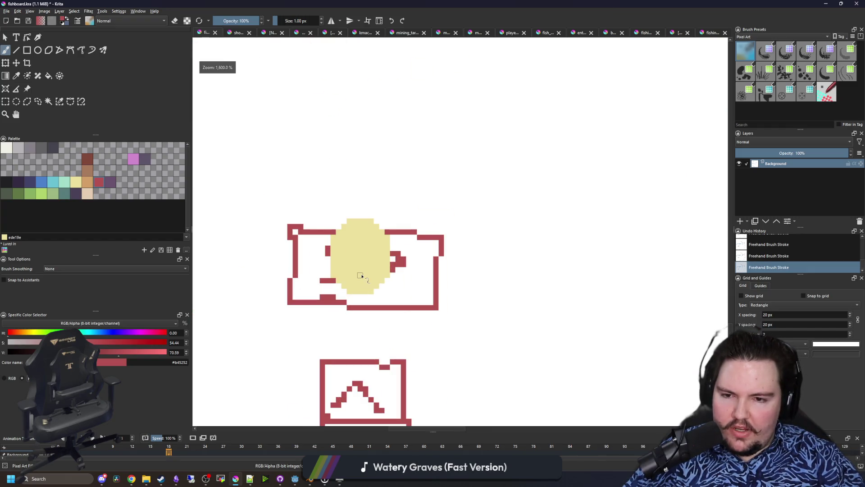
scroll(374, 257, "down", 3)
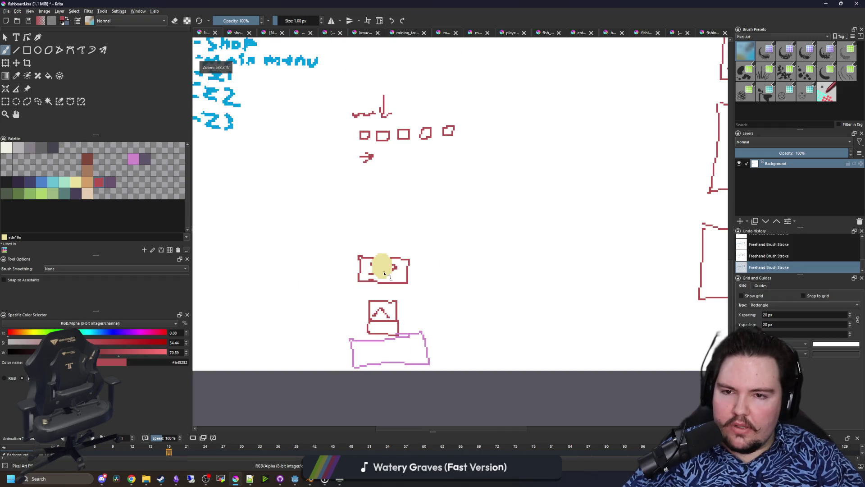
scroll(407, 267, "up", 3)
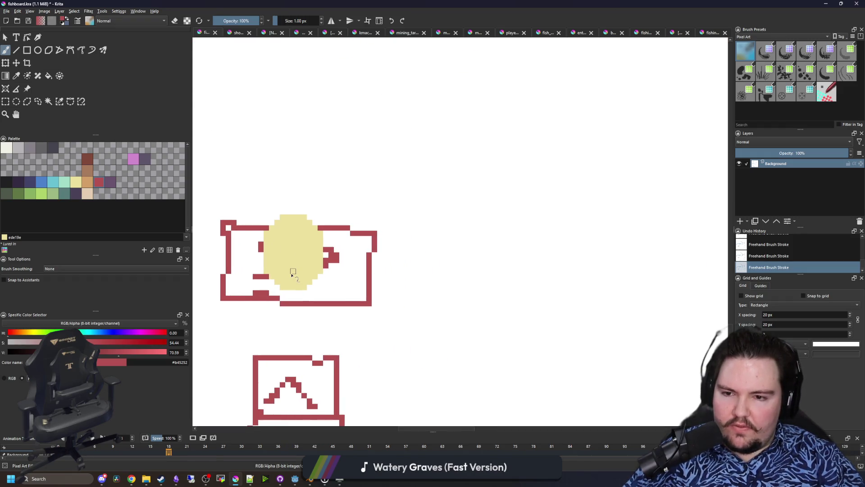
mouse_move(465, 270)
left_mouse_down()
mouse_move(483, 264)
mouse_move(453, 286)
left_mouse_up()
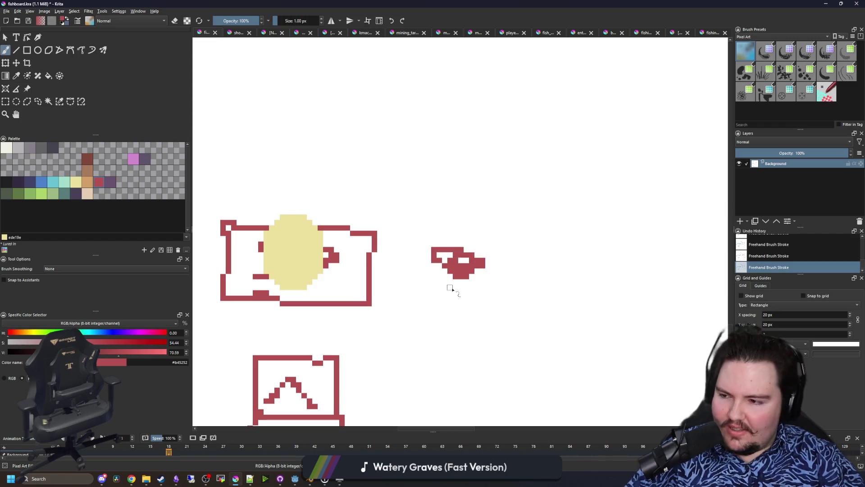
key("ctrl+z")
scroll(449, 303, "down", 4)
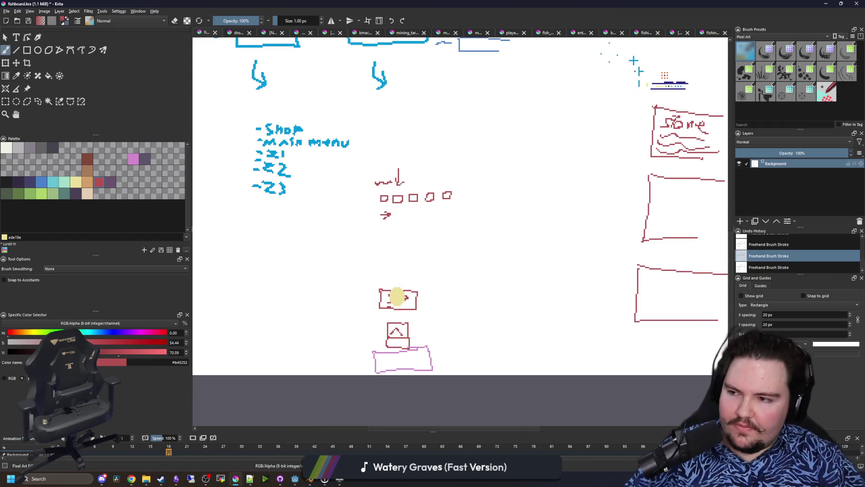
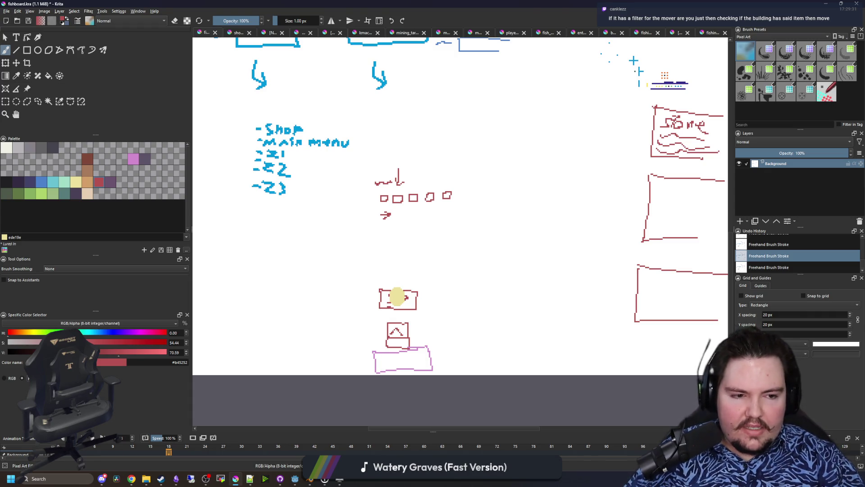
Switch from the Krita sketch board past the Starground Steam page to Godot's cat_boss.gd script.
key("alt+Tab")
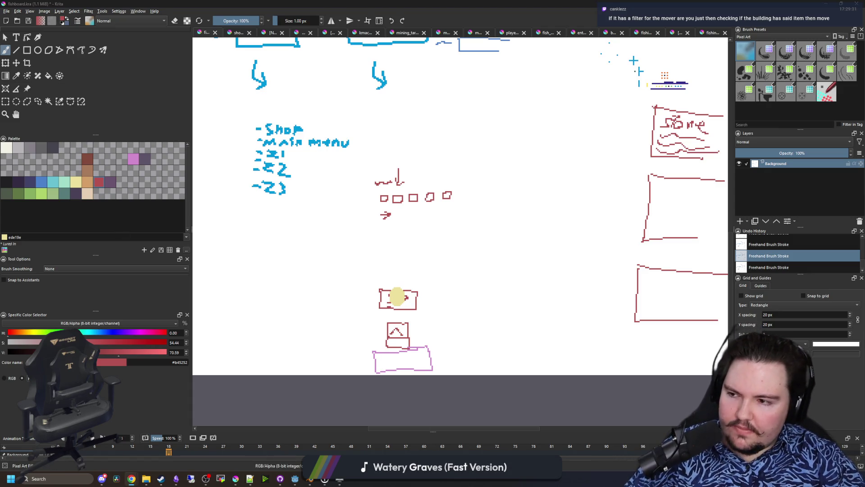
key("alt+Tab")
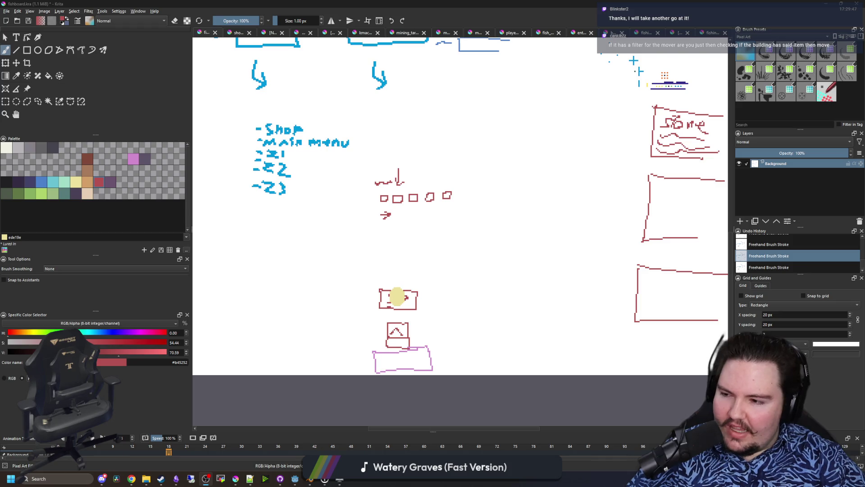
scroll(400, 315, "up", 3)
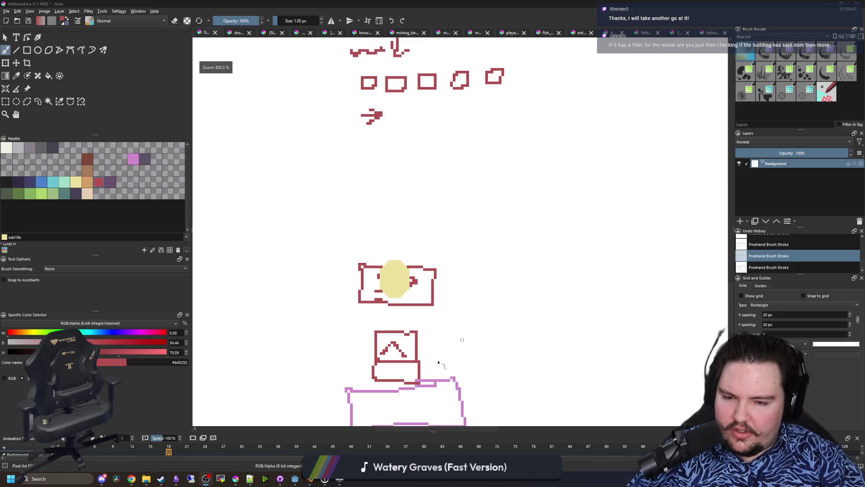
scroll(387, 270, "down", 5)
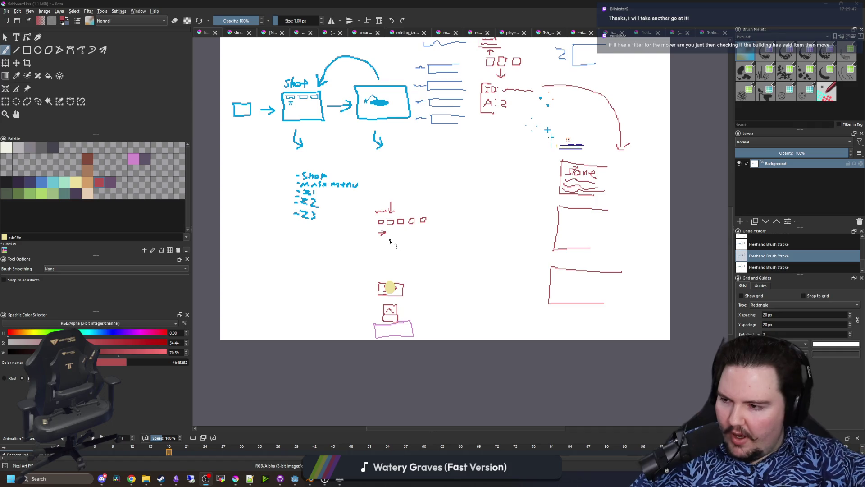
key("alt+Tab")
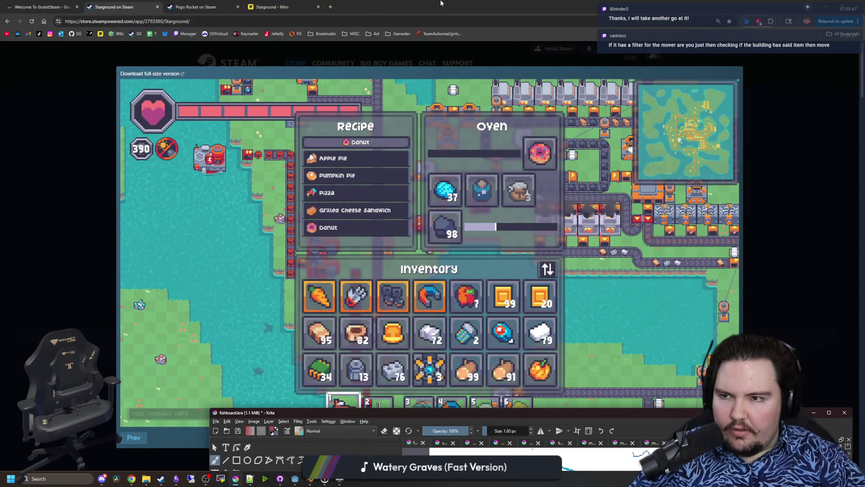
key("alt+Tab")
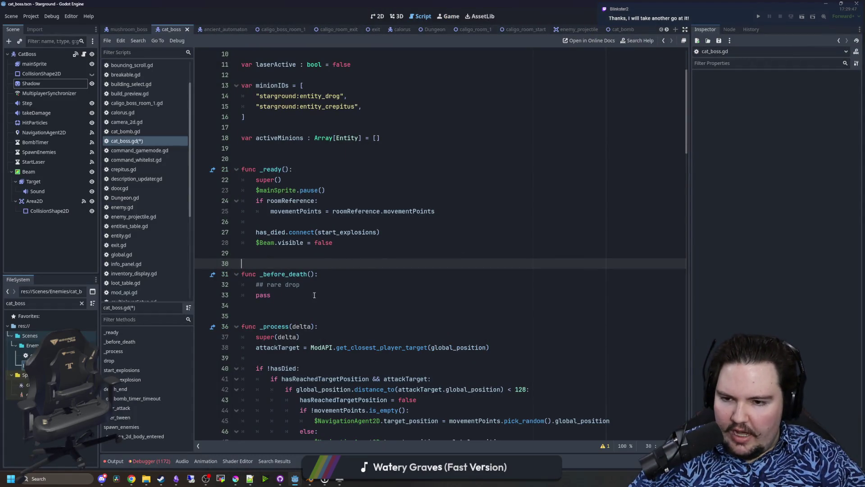
left_click(281, 297)
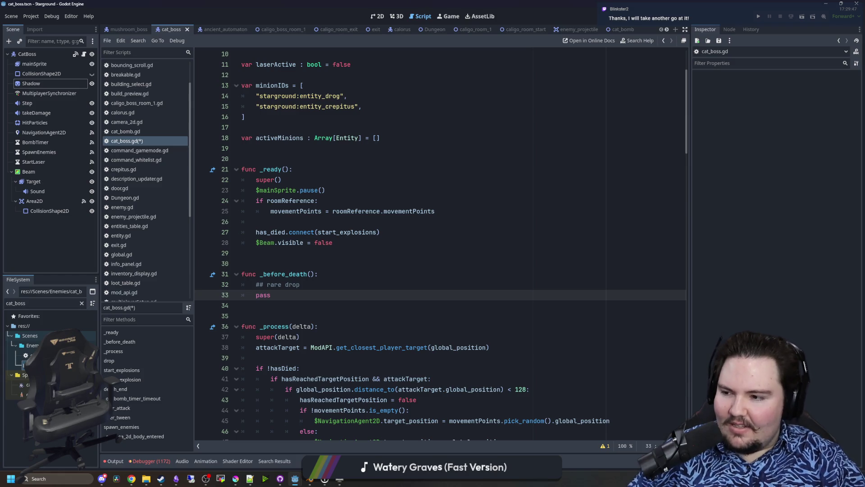
key("alt+Tab")
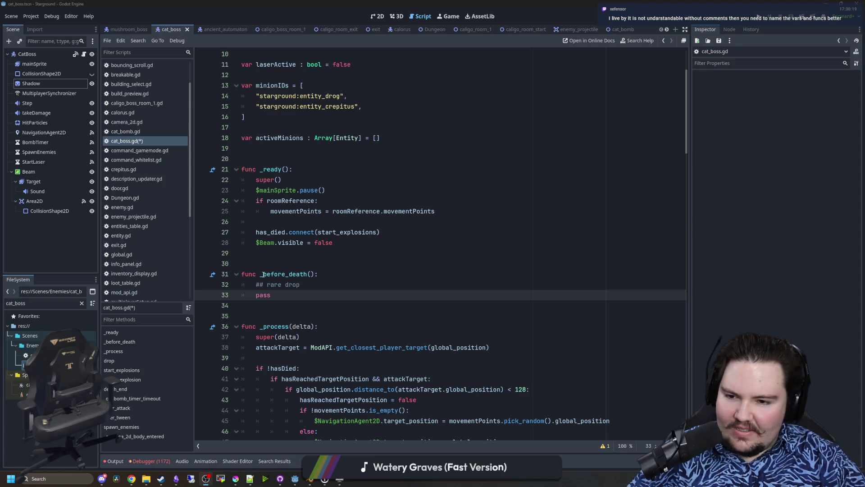
left_click(319, 255)
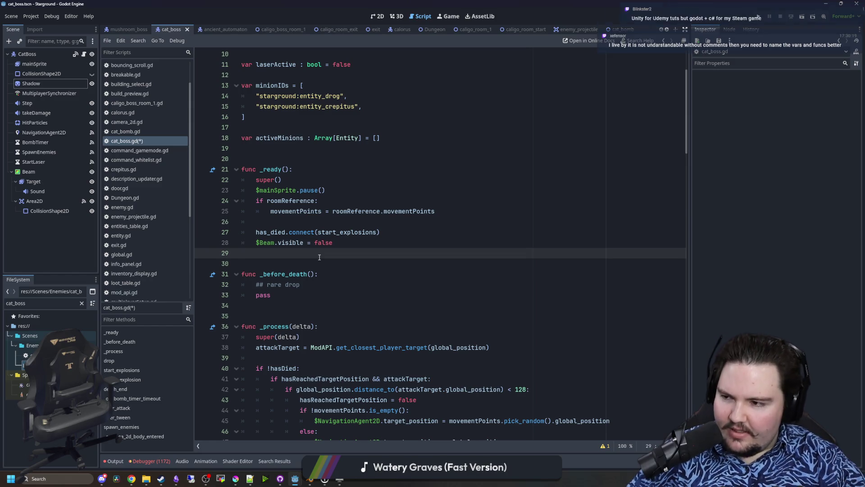
key("alt+Tab")
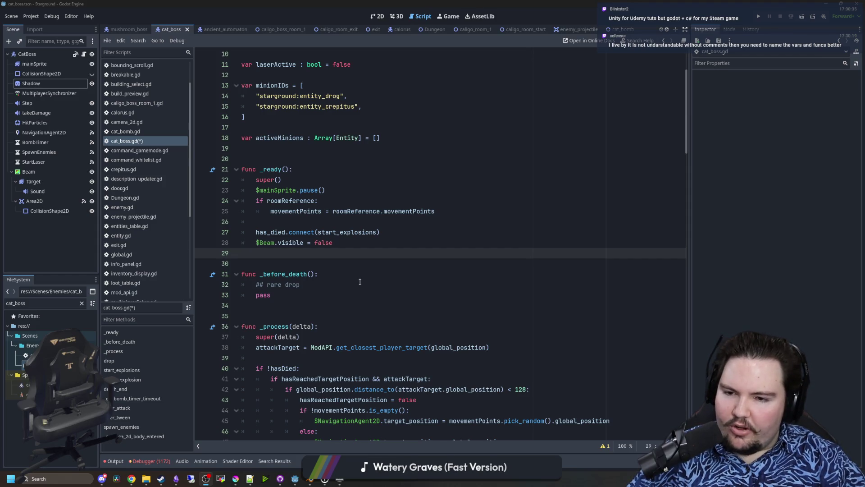
left_click(317, 263)
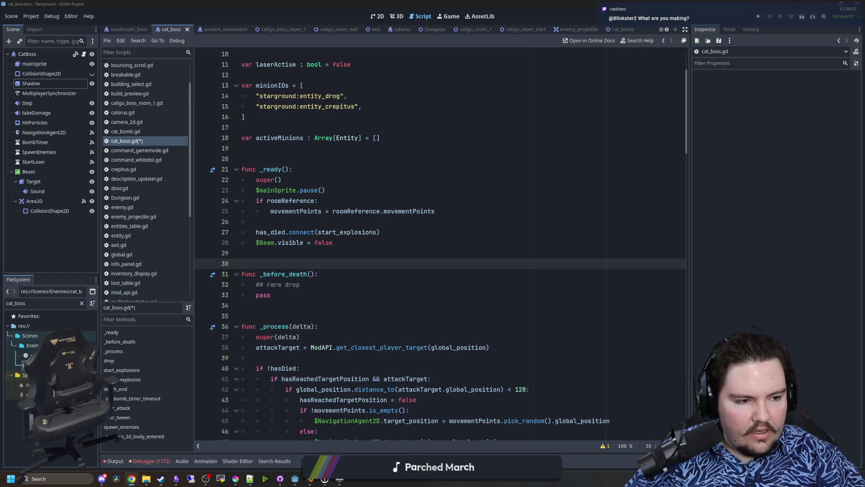
left_click(377, 223)
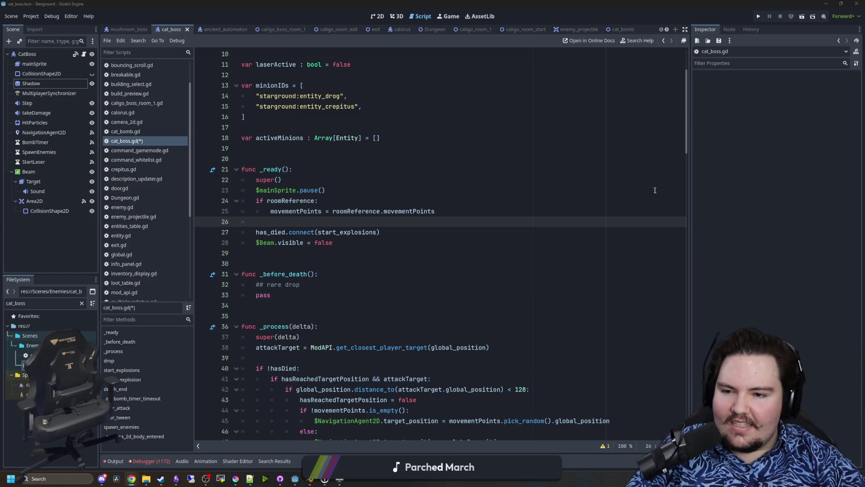
left_click(301, 268)
key("Up")
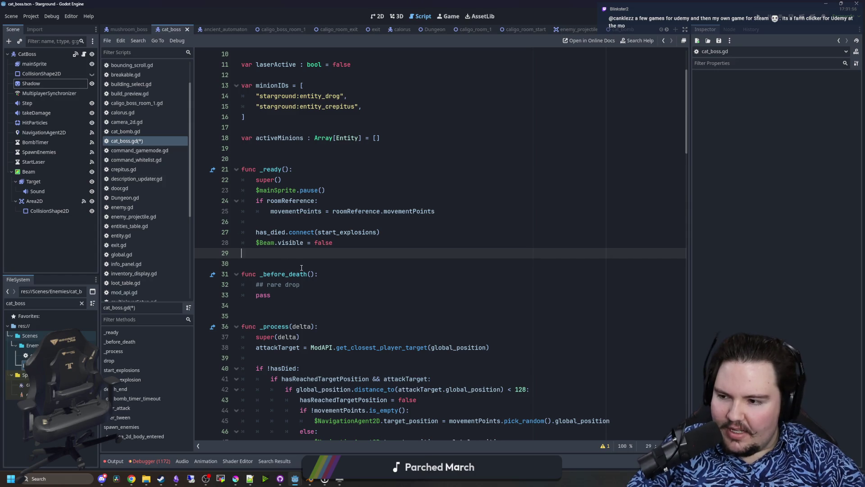
left_click(301, 221)
left_click(303, 159)
scroll(303, 155, "up", 3)
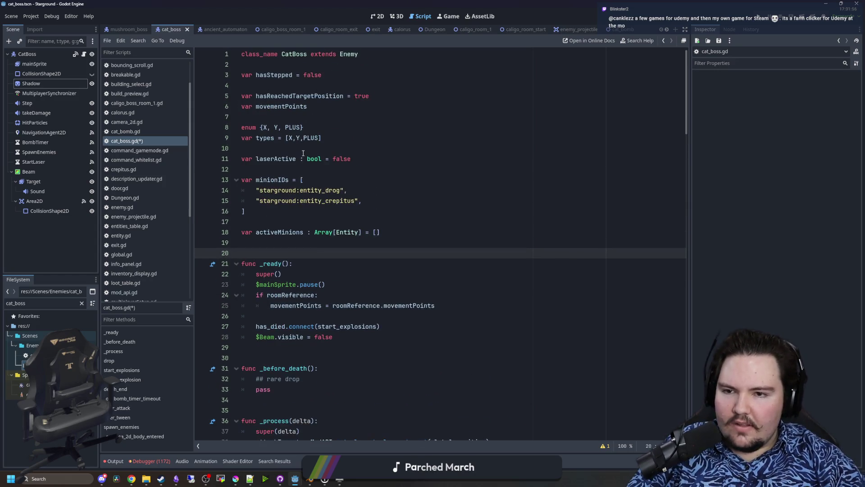
scroll(686, 154, "down", 10)
left_click_drag(686, 155, 673, 399)
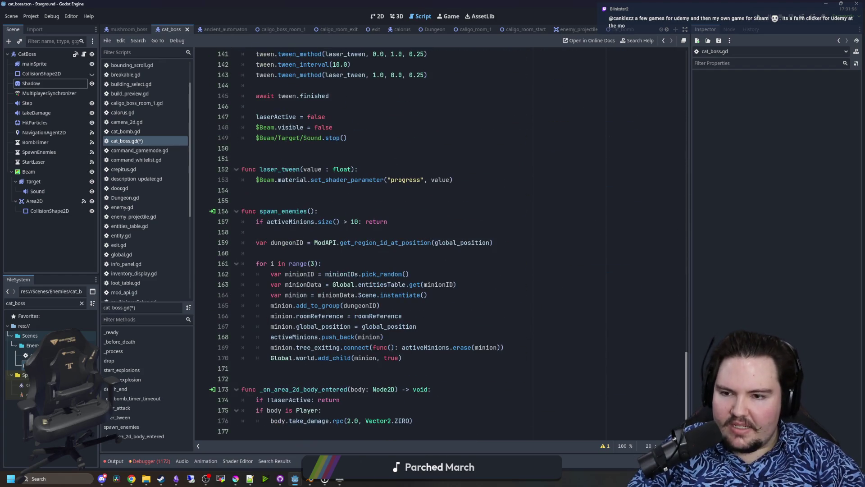
left_click(240, 368)
left_click(240, 374)
left_click(273, 190)
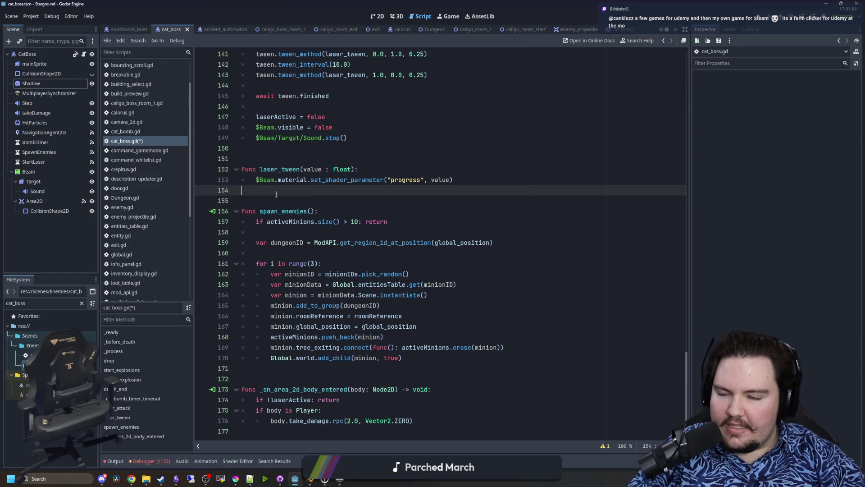
scroll(273, 194, "up", 15)
left_click(320, 295)
scroll(320, 294, "up", 8)
left_click(264, 233)
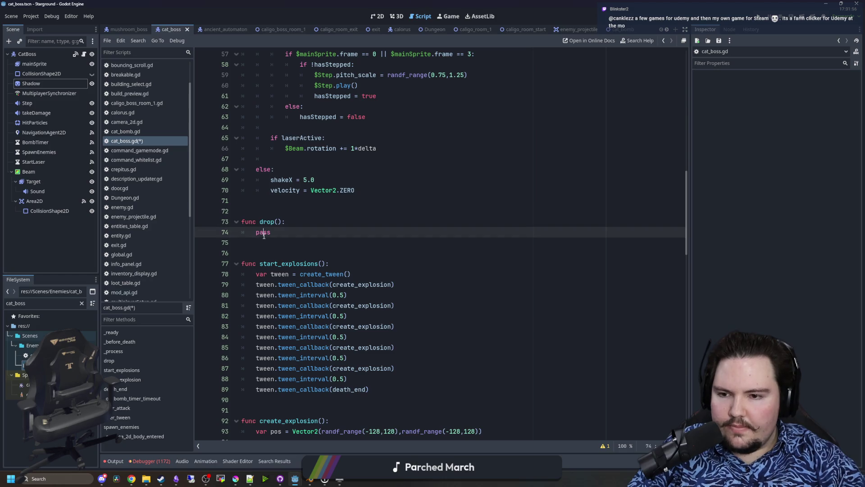
left_click(275, 204)
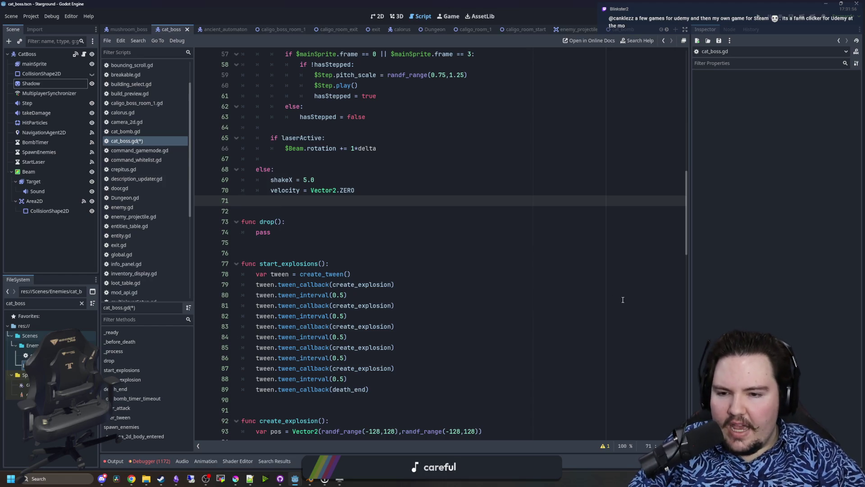
scroll(623, 300, "up", 15)
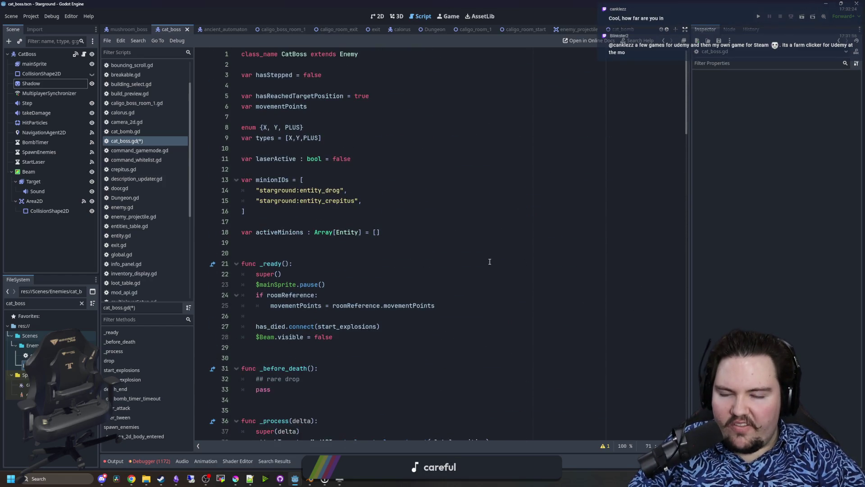
left_click_drag(256, 96, 345, 95)
left_click(350, 112)
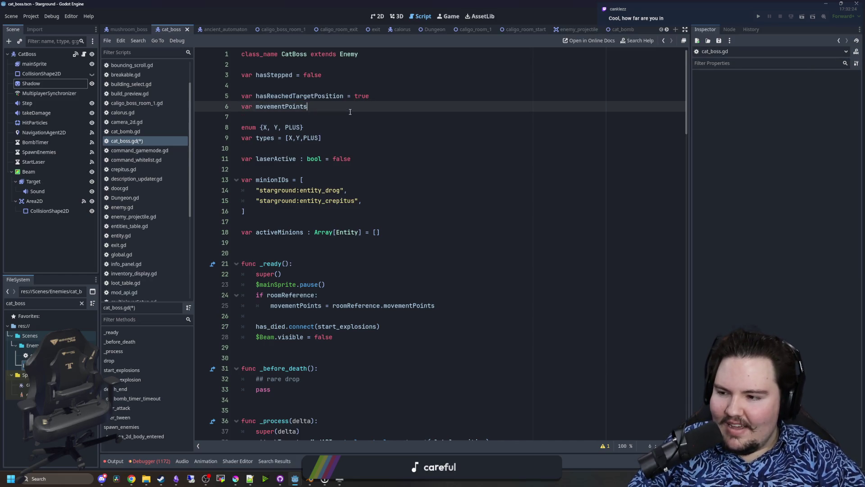
left_click(268, 251)
key("Return")
key("Return")
key("Return")
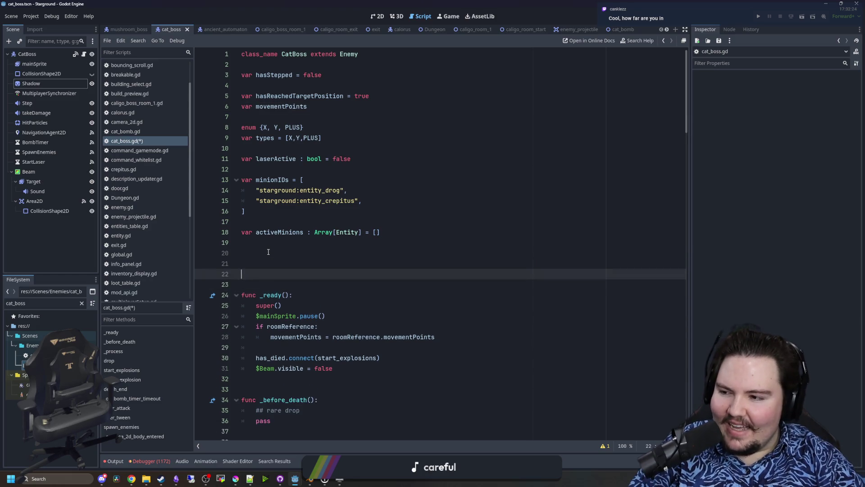
key("Up")
key("Up")
type("ar d")
key("Return")
key("Return")
type("var e")
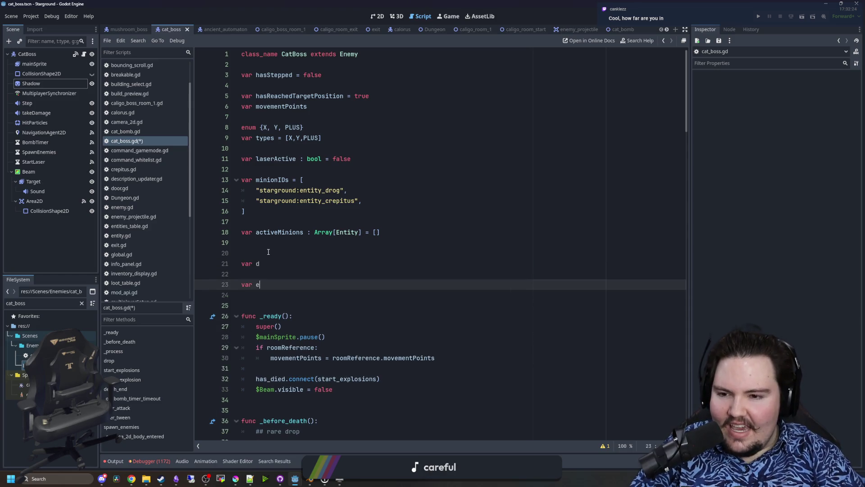
left_click_drag(276, 288, 252, 260)
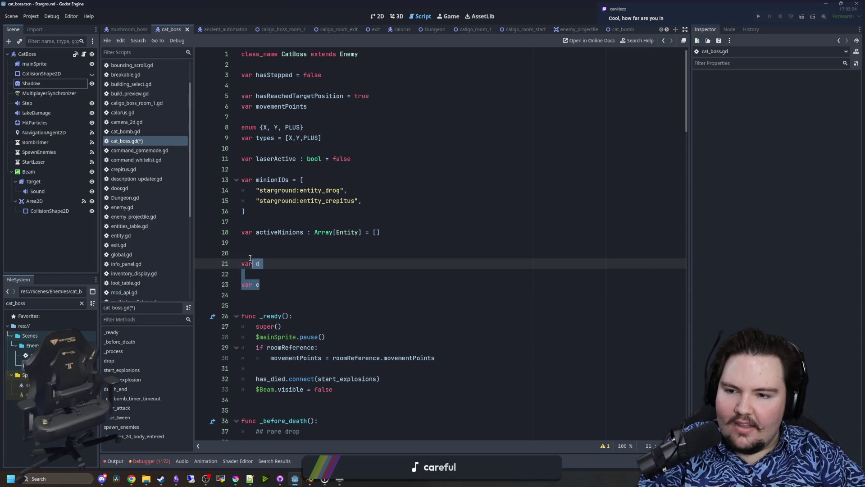
key("BackSpace")
key("BackSpace")
key("BackSpace")
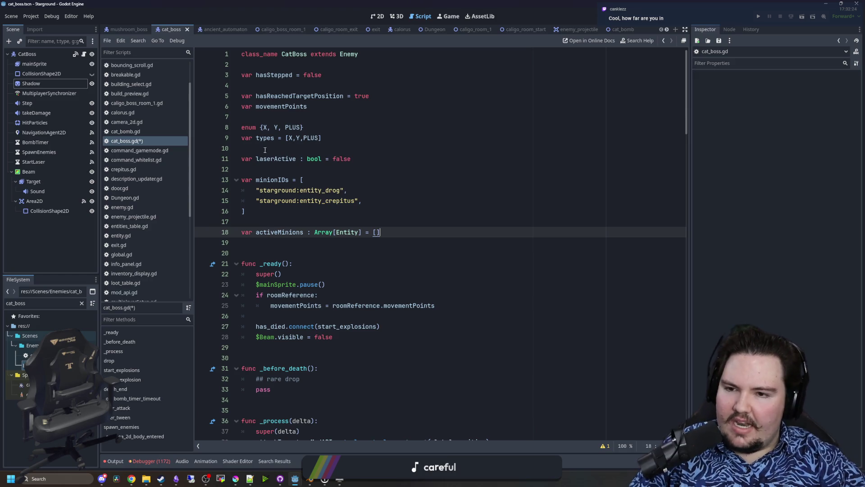
left_click_drag(258, 162, 295, 159)
left_click(297, 151)
left_click(300, 152)
double_click(282, 158)
left_click(279, 159)
left_click(279, 151)
mouse_move(249, 159)
left_mouse_down()
mouse_move(306, 160)
mouse_move(273, 160)
mouse_move(296, 160)
left_mouse_up()
left_click(301, 151)
left_click(294, 147)
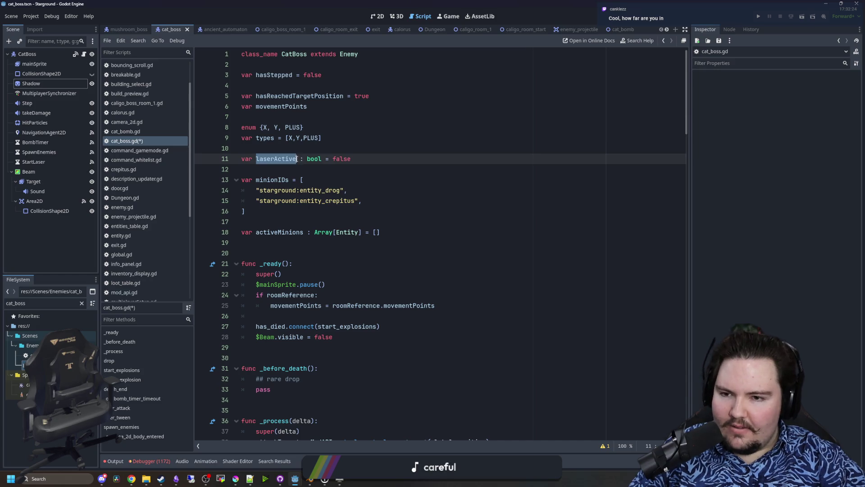
left_click(296, 147)
scroll(568, 179, "down", 15)
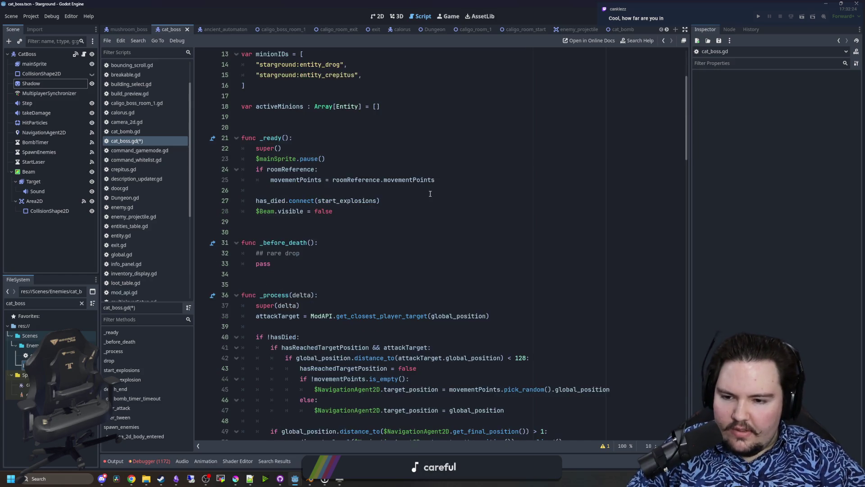
scroll(568, 179, "down", 20)
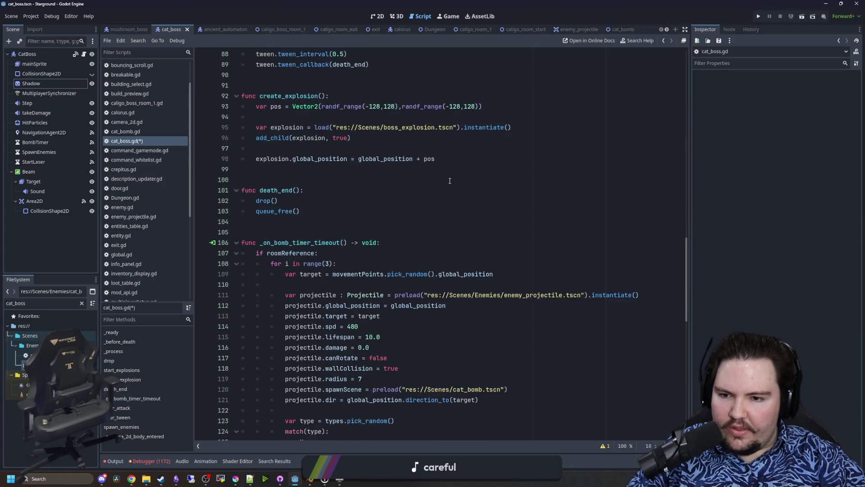
scroll(348, 221, "down", 7)
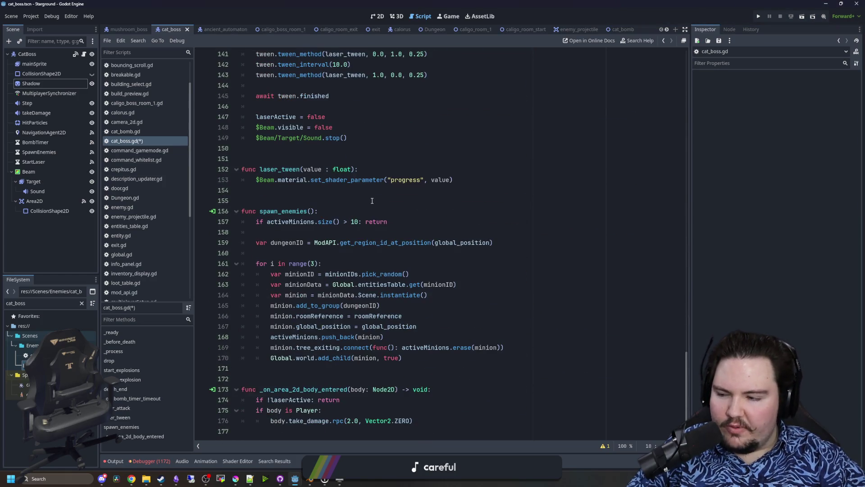
left_click(293, 211)
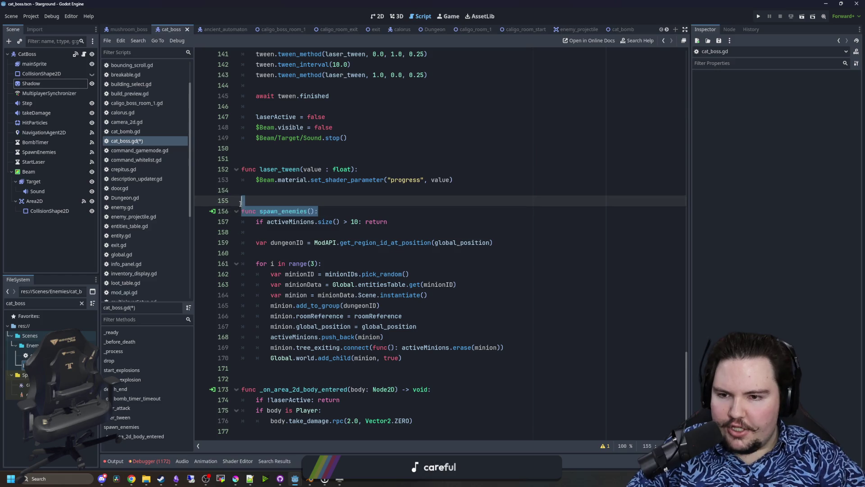
left_click(271, 192)
key("Return")
key("Return")
key("Return")
key("Up")
type("func g():")
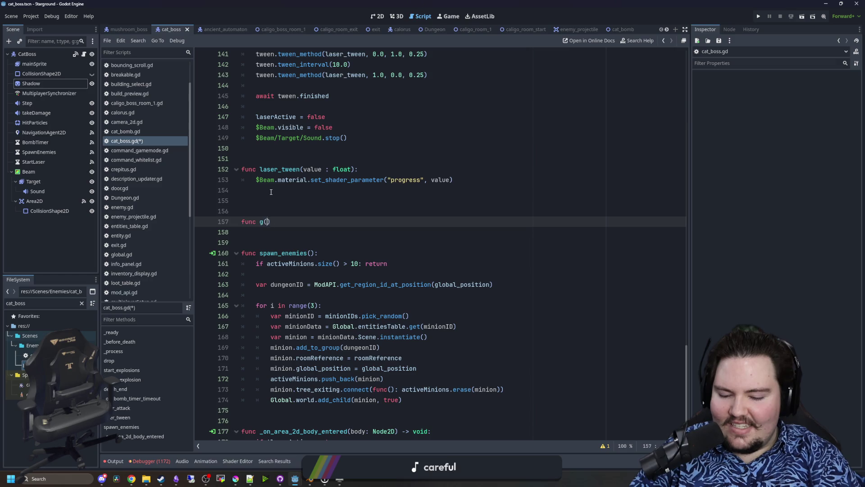
key("Return")
key("BackSpace")
key("BackSpace")
key("BackSpace")
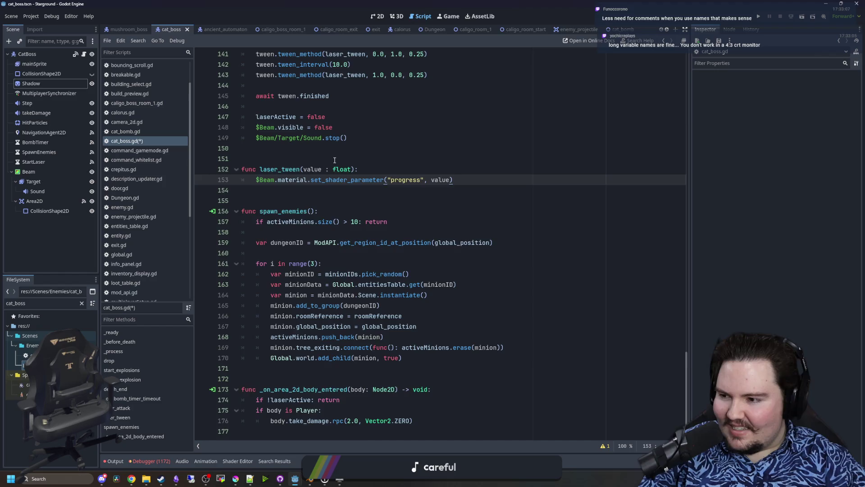
scroll(286, 247, "up", 20)
scroll(286, 247, "up", 12)
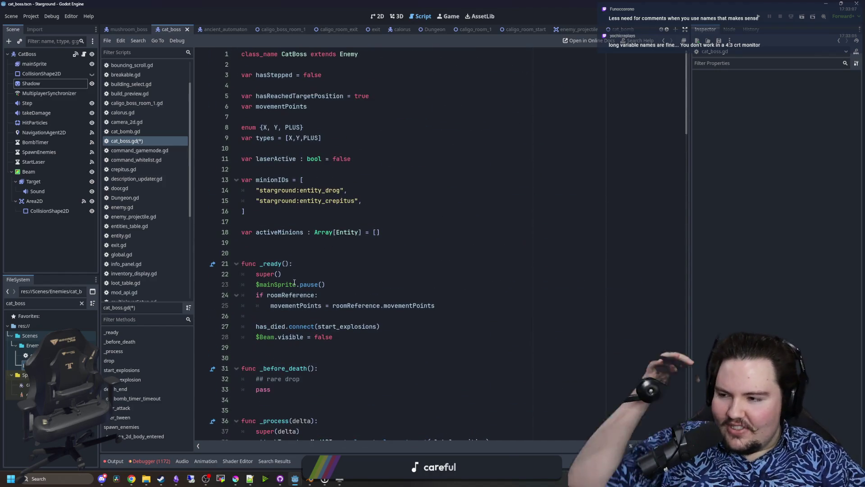
left_click(272, 242)
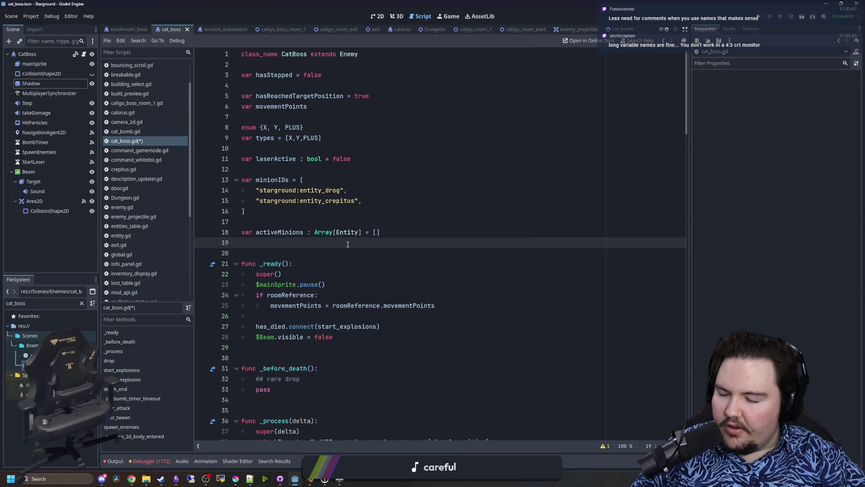
left_click(347, 263)
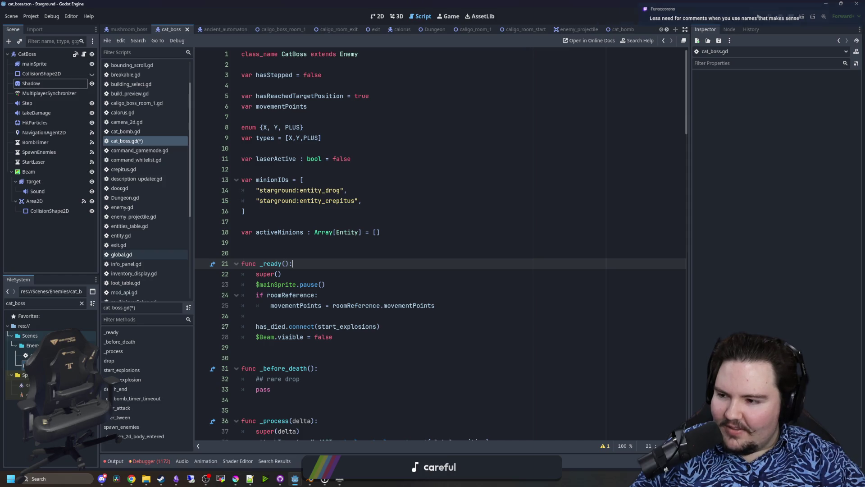
left_click(432, 253)
scroll(413, 292, "down", 10)
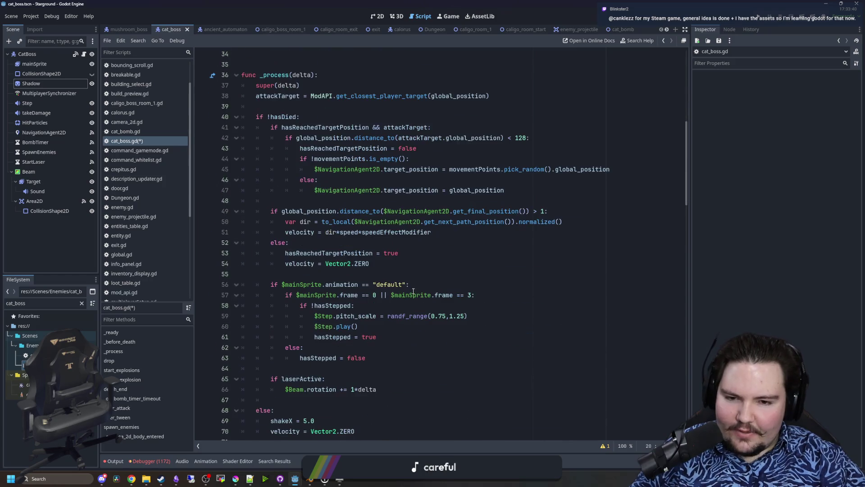
scroll(413, 292, "down", 20)
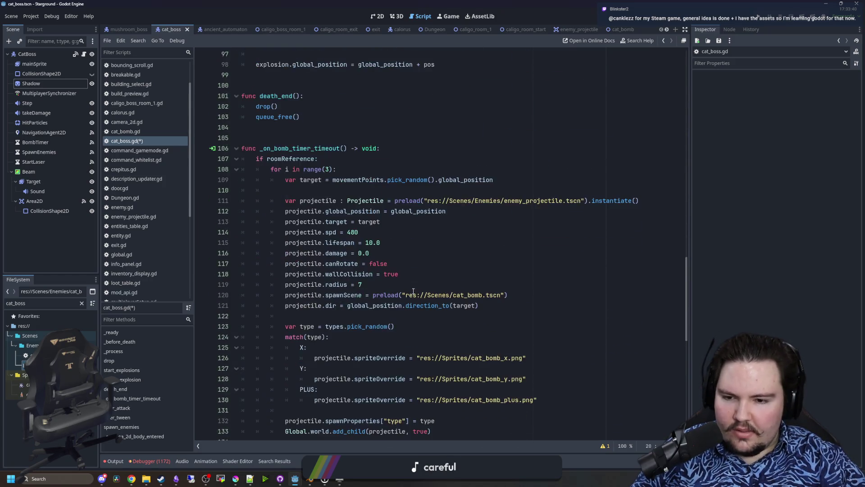
scroll(413, 291, "down", 10)
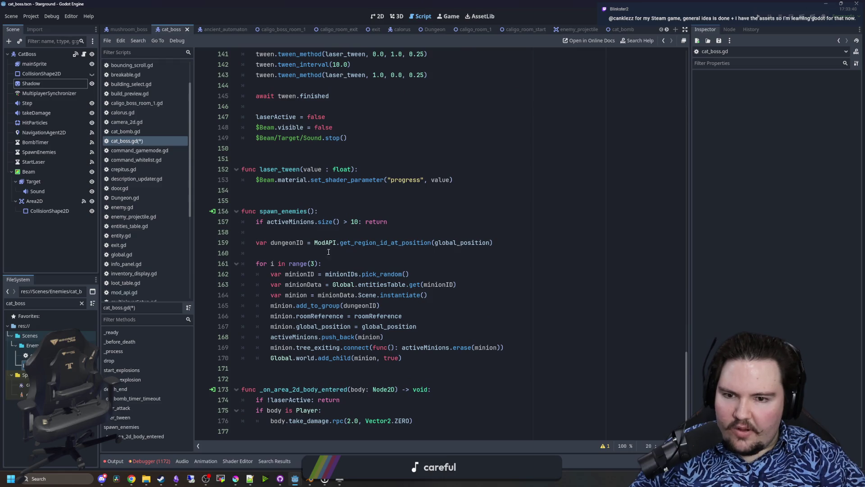
left_click(334, 255)
scroll(374, 291, "up", 17)
scroll(374, 292, "up", 20)
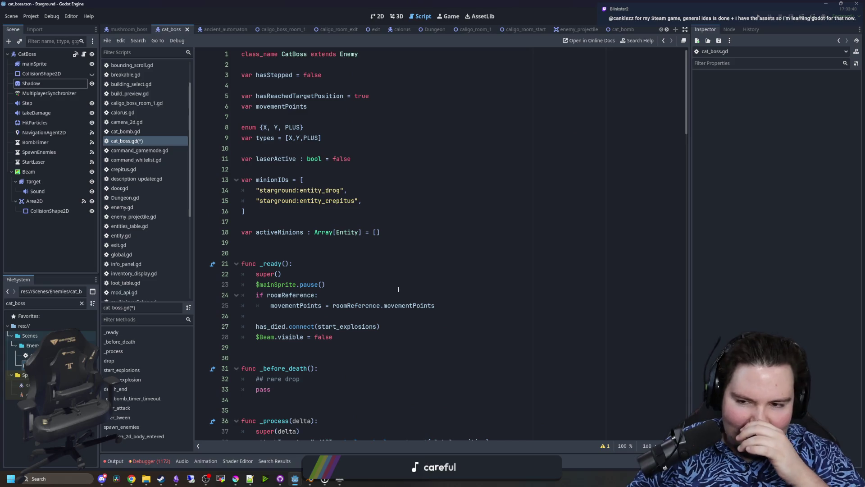
scroll(399, 289, "down", 7)
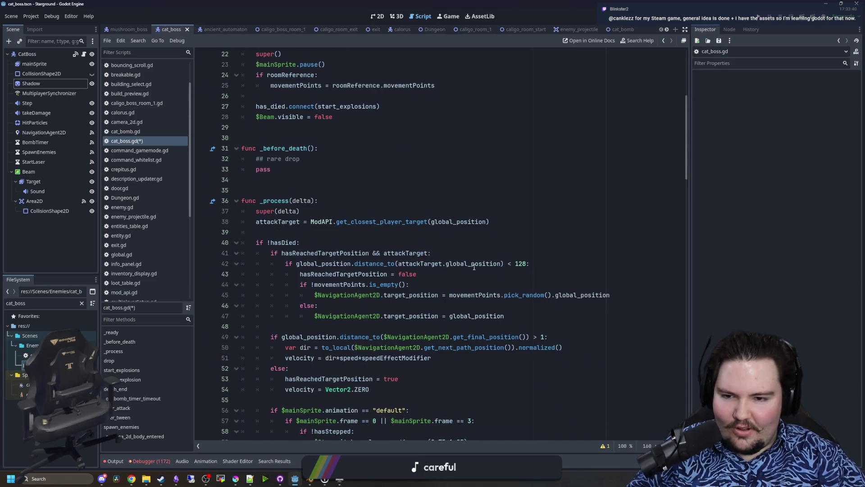
left_click(268, 178)
scroll(594, 278, "down", 2)
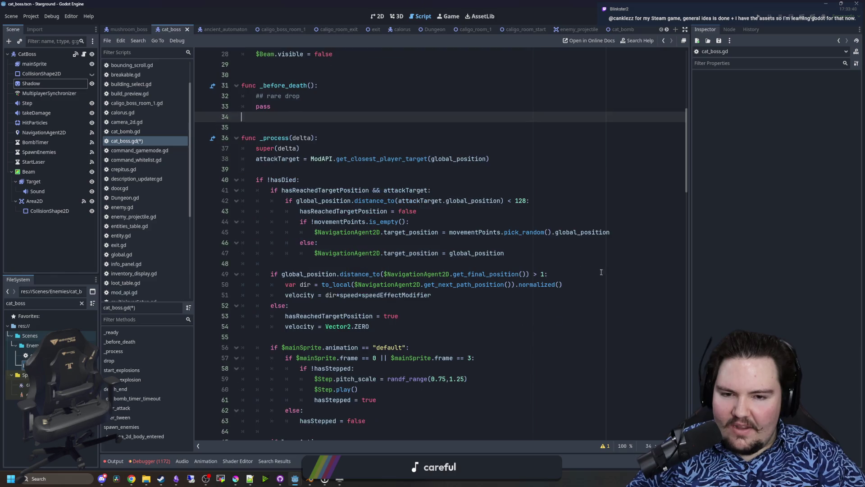
left_click_drag(610, 232, 449, 233)
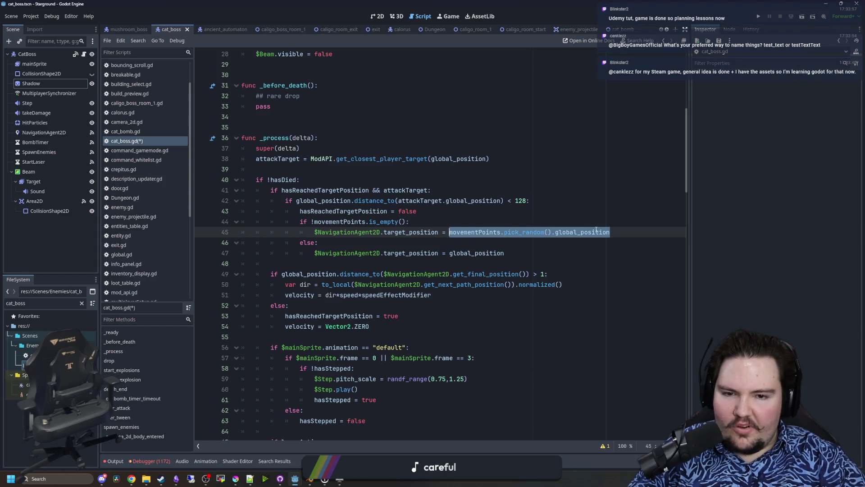
Move the random target point expression into a new 'var point =' line above the assignment.
key("ctrl+x")
left_click(435, 222)
key("Return")
type("v")
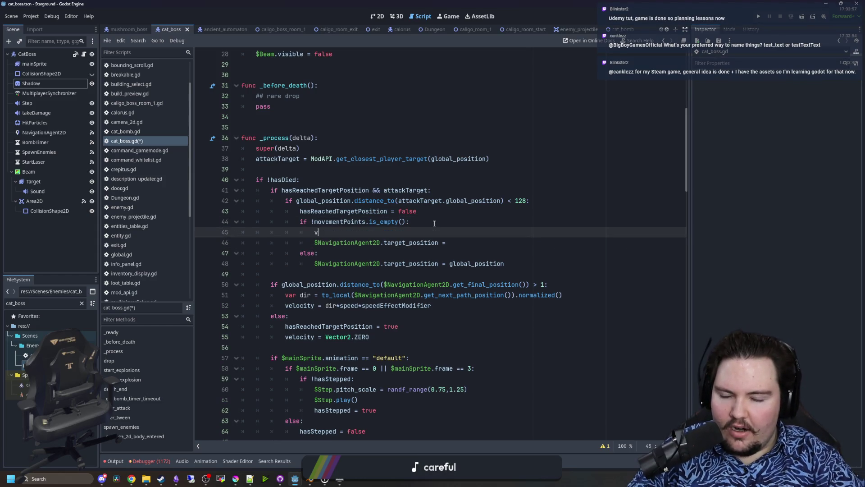
type("ar point =")
key("ctrl+v")
Undo the point variable example, save, and select hasReachedTargetPosition on line 43.
left_click(456, 246)
key("ctrl+z")
key("ctrl+z")
key("ctrl+z")
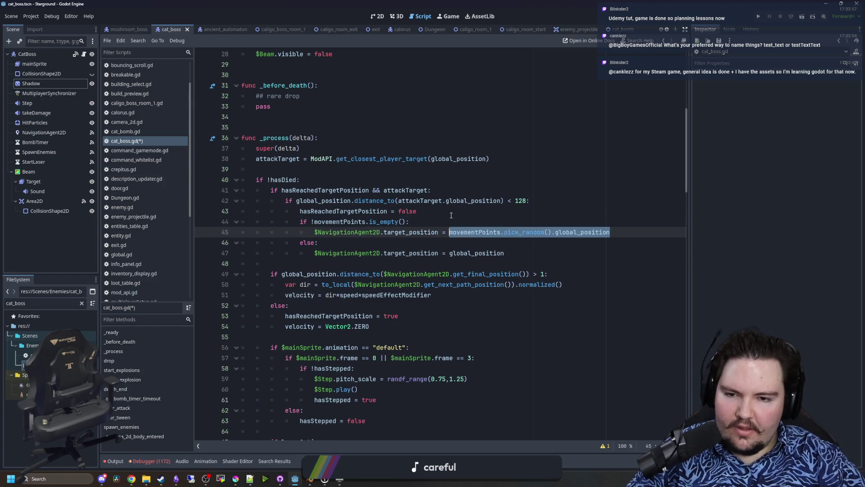
left_click(451, 215)
key("ctrl+s")
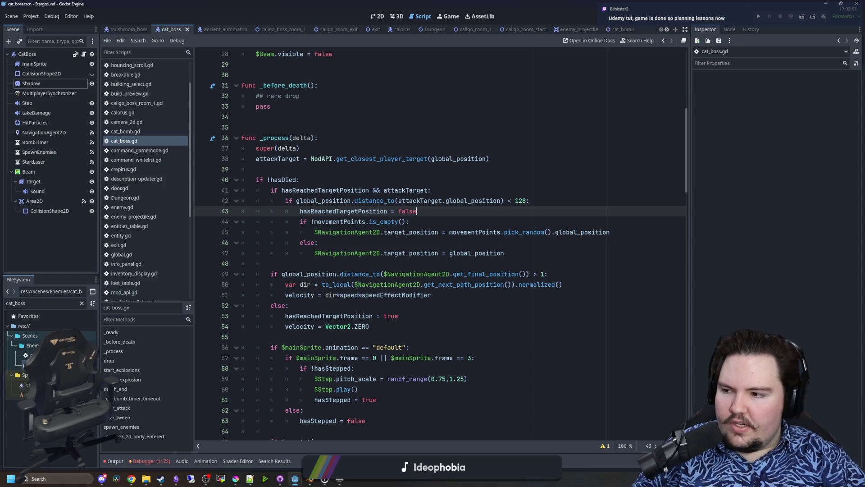
left_click_drag(300, 211, 387, 212)
left_click(387, 212)
left_click_drag(260, 138, 288, 138)
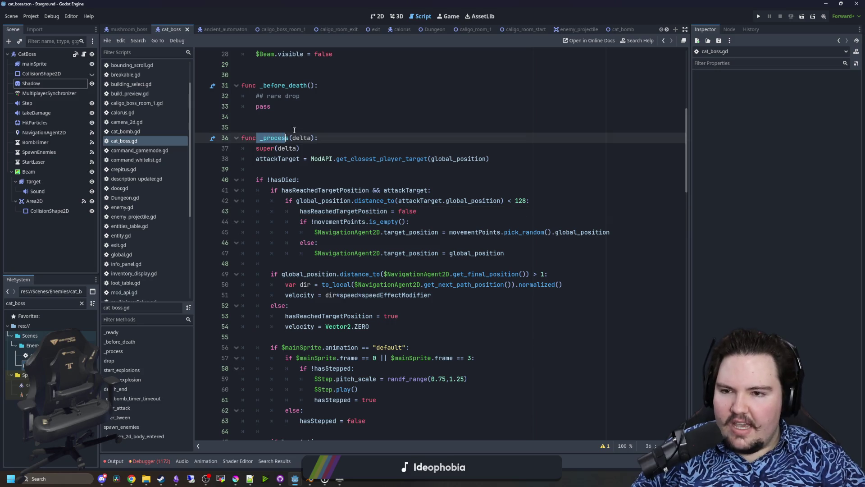
key("Up")
left_click(357, 182)
key("Up")
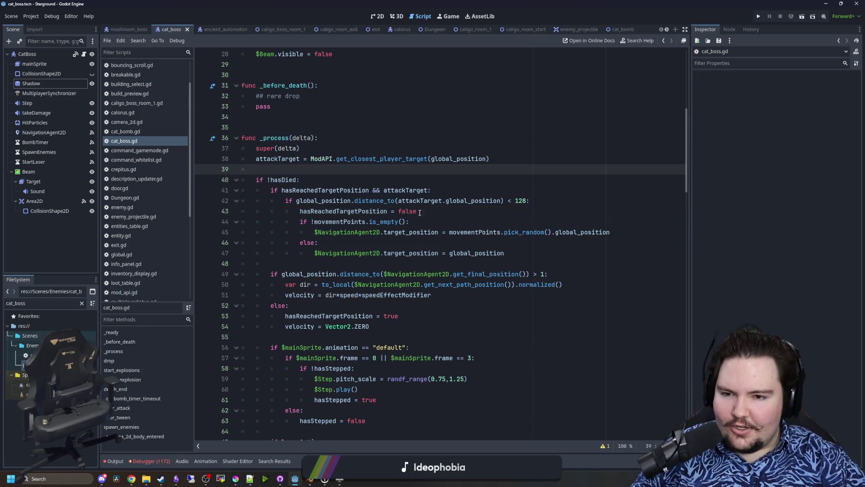
scroll(382, 207, "down", 7)
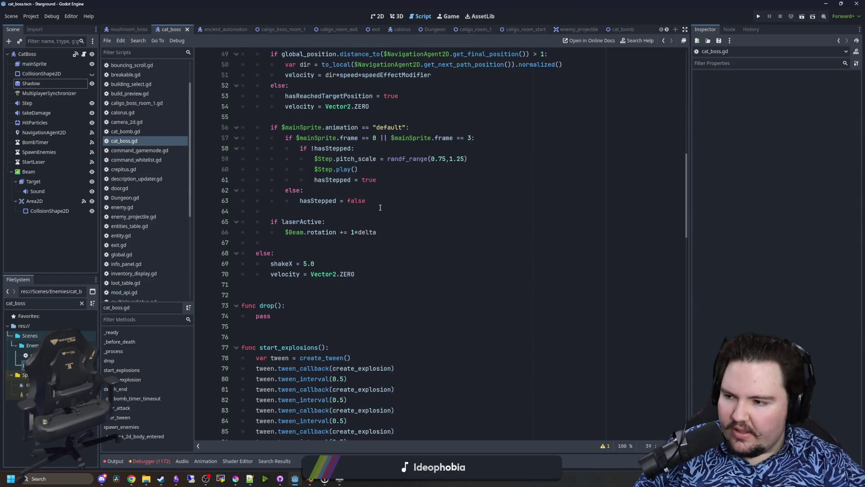
scroll(234, 341, "down", 1)
scroll(431, 275, "down", 15)
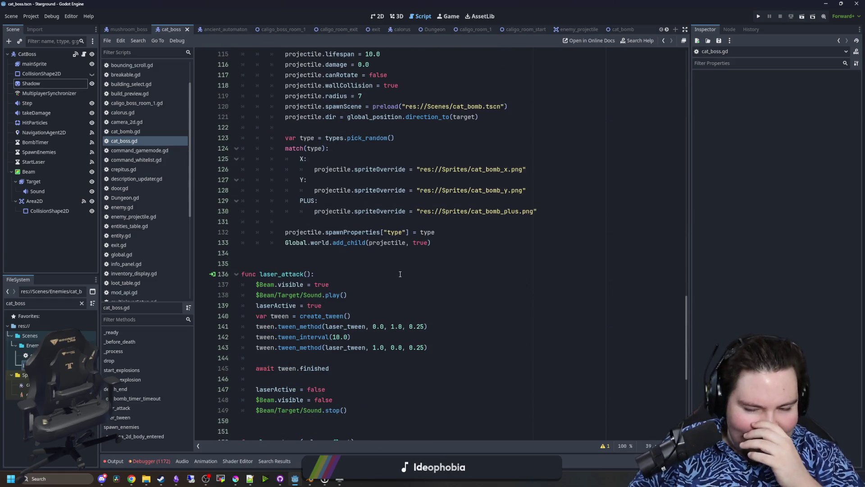
scroll(400, 274, "down", 9)
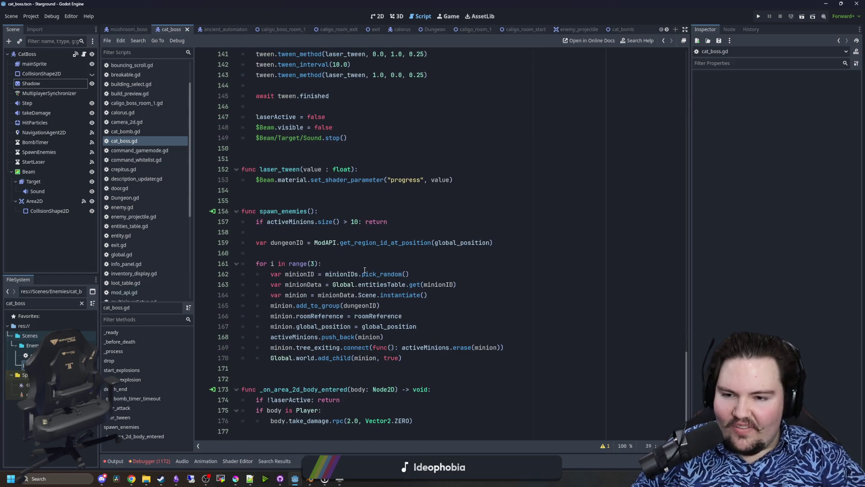
left_click(307, 244)
scroll(307, 243, "up", 17)
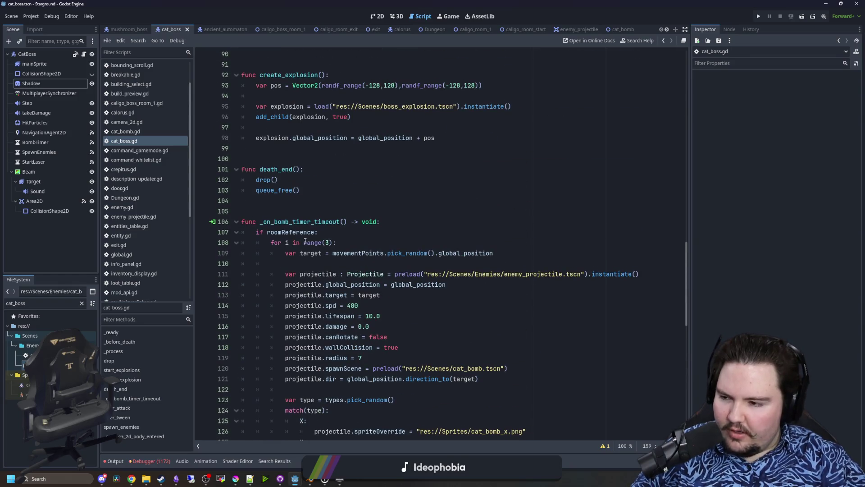
scroll(343, 242, "up", 15)
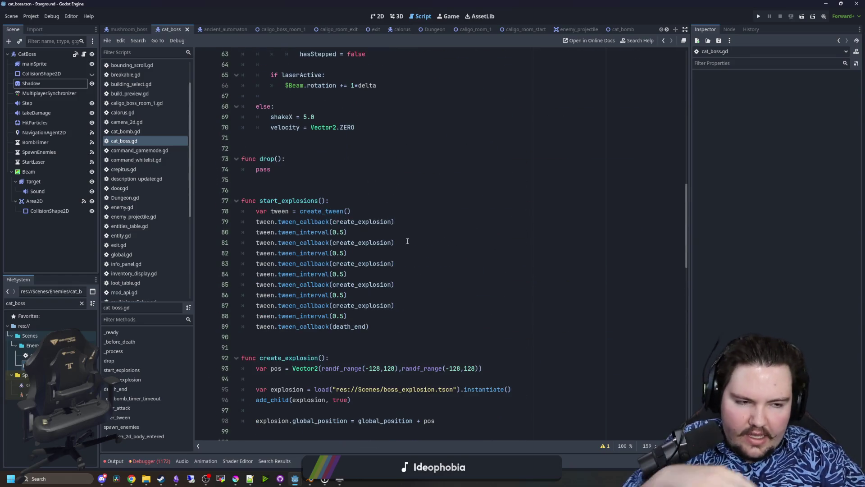
scroll(405, 248, "up", 14)
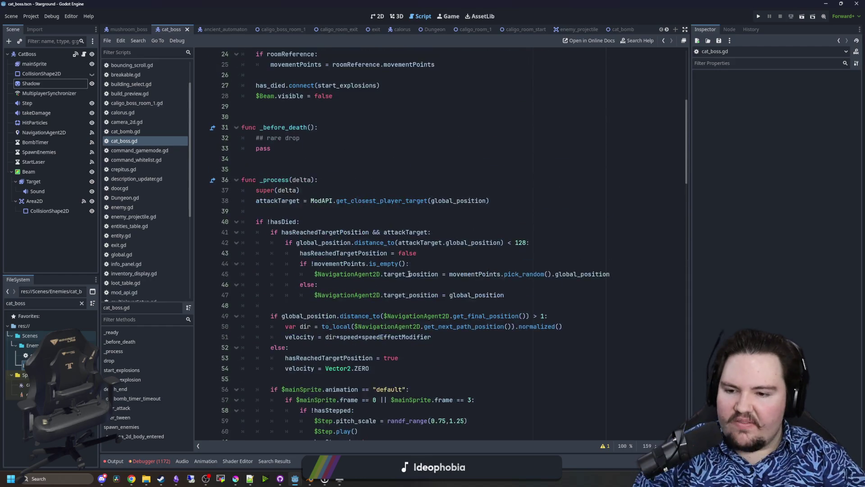
left_click(275, 244)
key("ctrl+s")
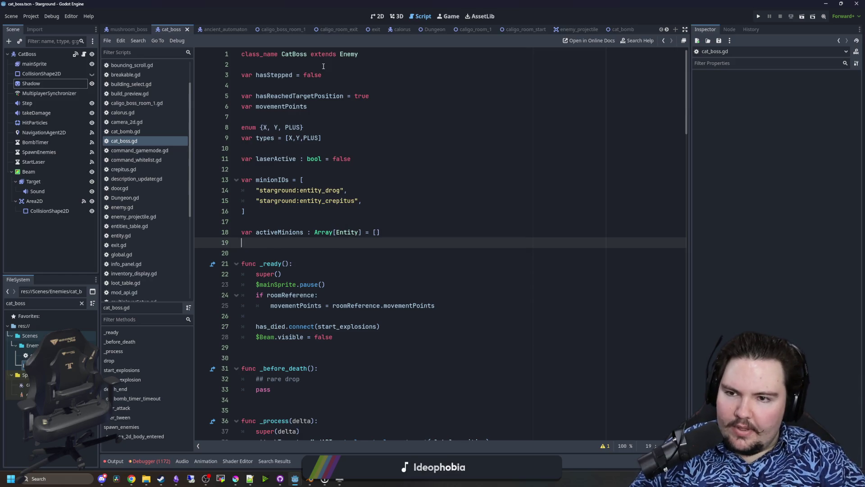
double_click(276, 75)
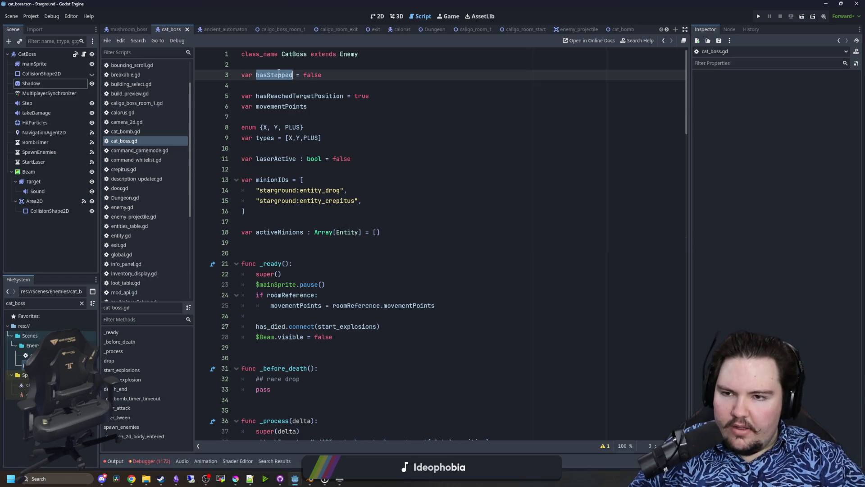
left_click(266, 85)
left_click_drag(256, 96, 344, 96)
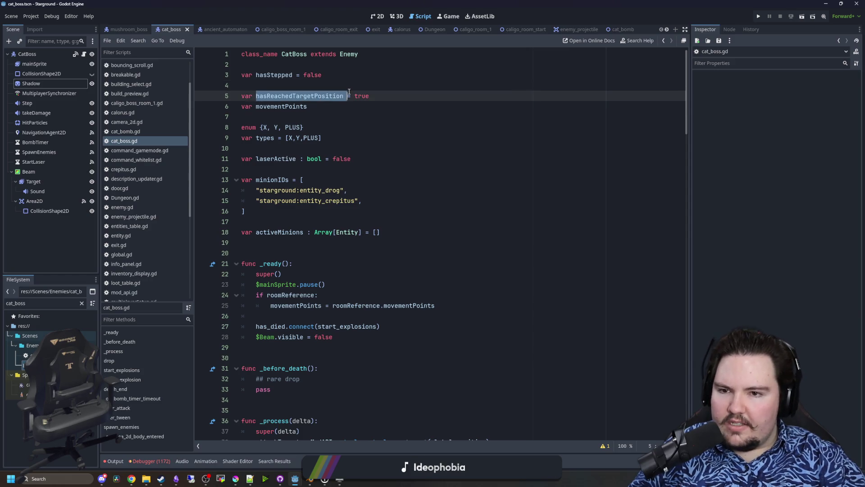
left_click(325, 119)
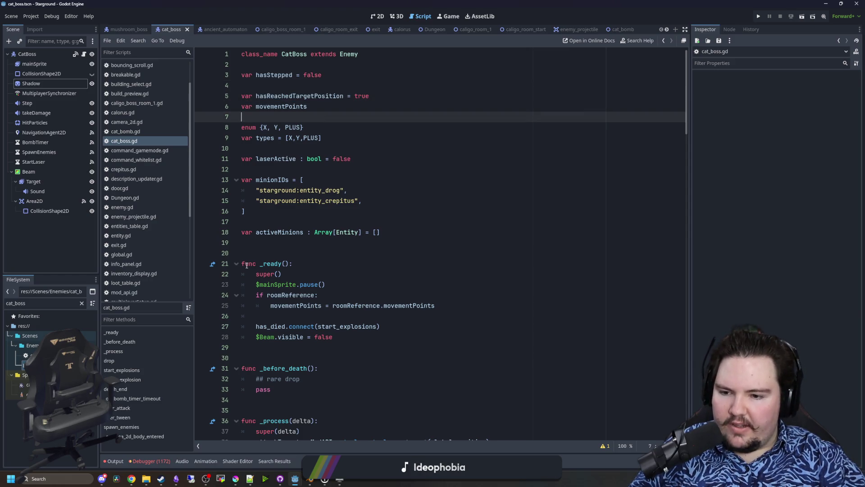
scroll(246, 264, "down", 7)
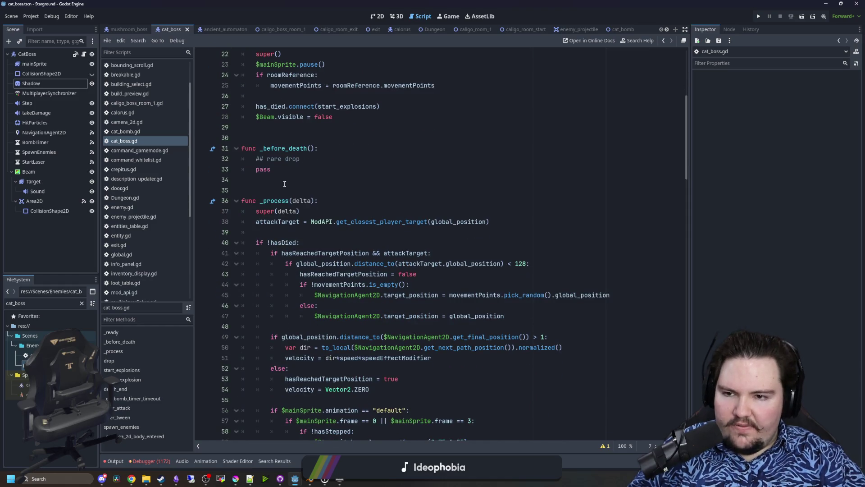
Add an example function stub 'func here_is_my_func():' below _before_death.
left_click(285, 184)
key("Return")
key("Return")
key("Return")
key("Up")
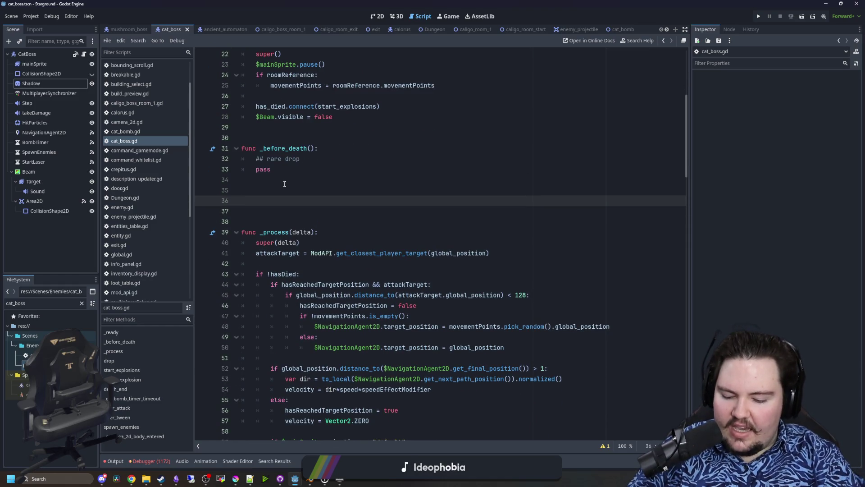
type("dwaoksdw_od")
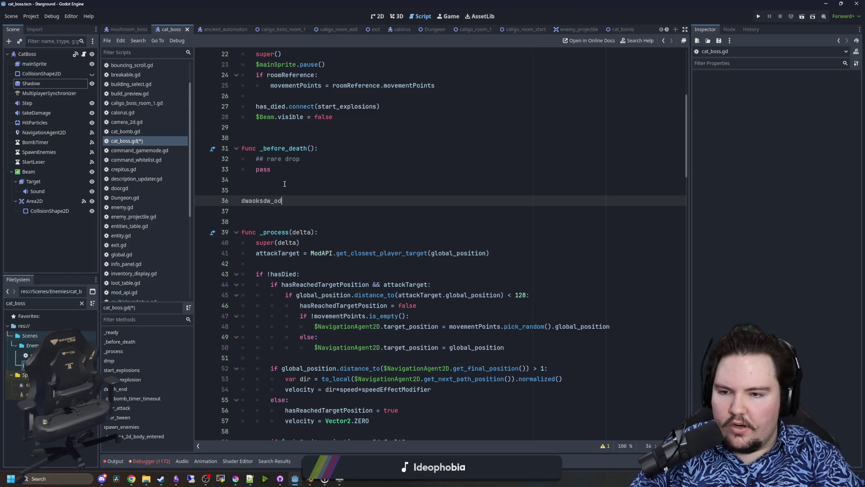
key("BackSpace")
key("BackSpace")
key("BackSpace")
type("func here_iS")
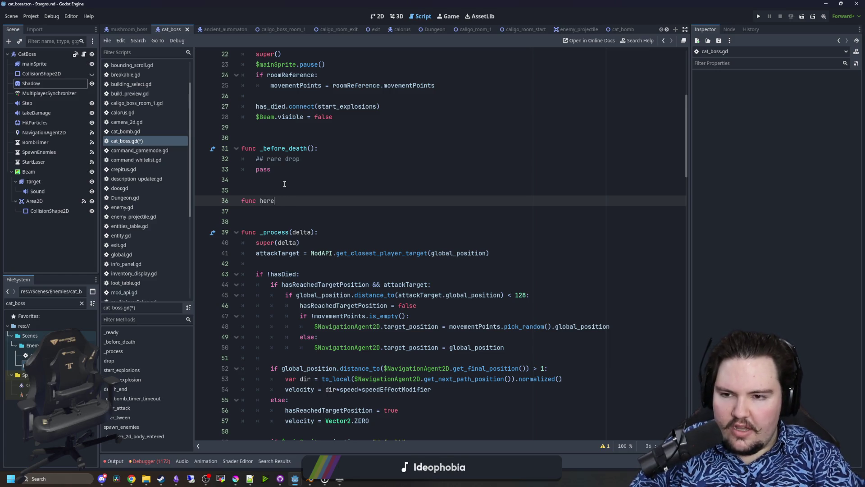
key("BackSpace")
type("s_my_fun")
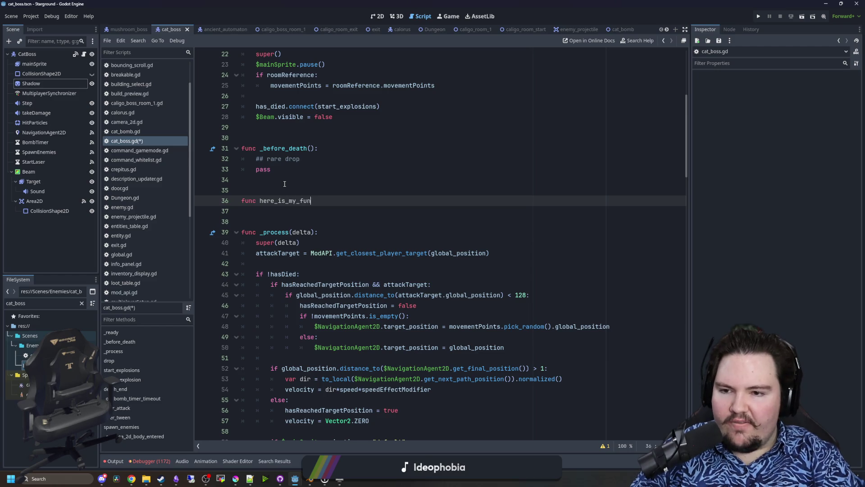
type("c():")
key("Return")
key("Return")
Declare an example variable 'var here_is_my_var' above the example function.
left_click(285, 183)
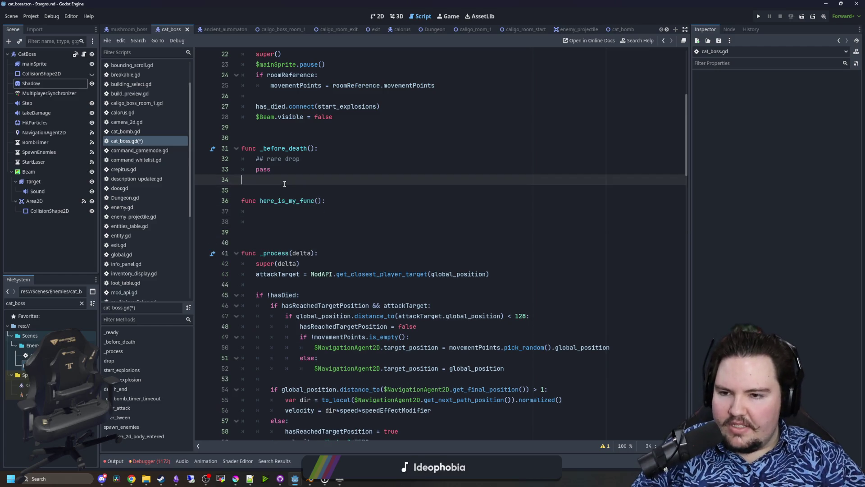
key("Return")
key("Return")
key("Up")
type("var here_is_my_var")
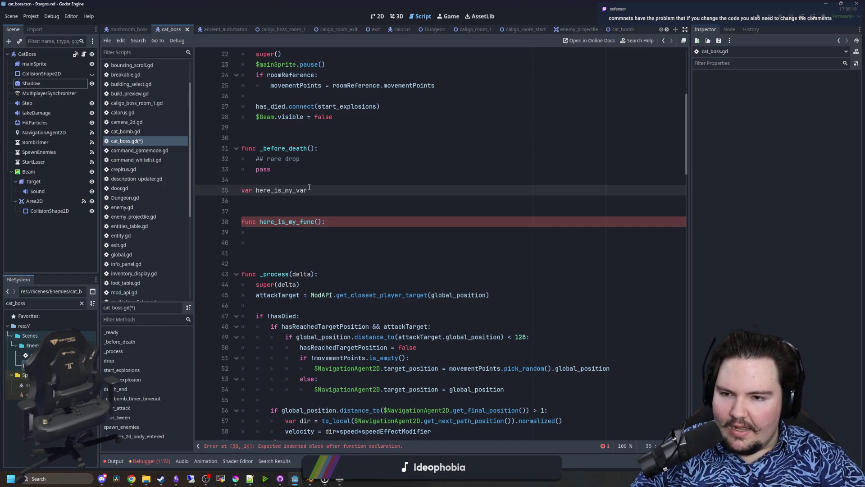
left_click_drag(323, 194, 242, 191)
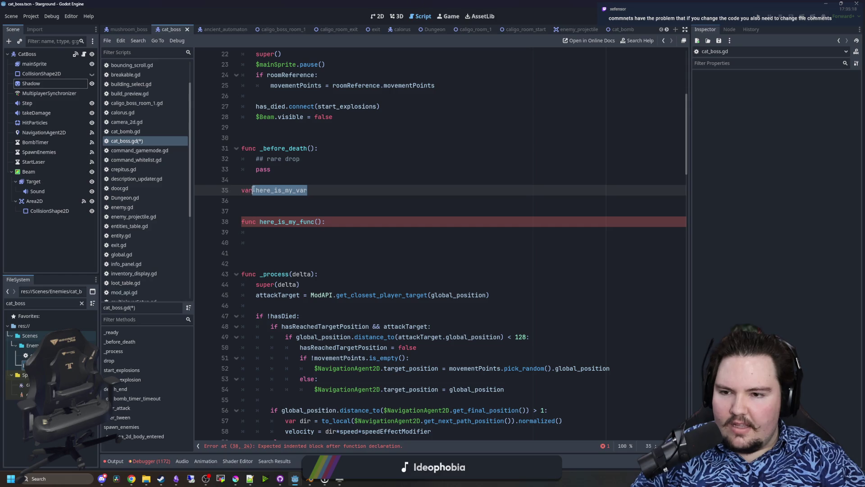
key("Up")
double_click(259, 191)
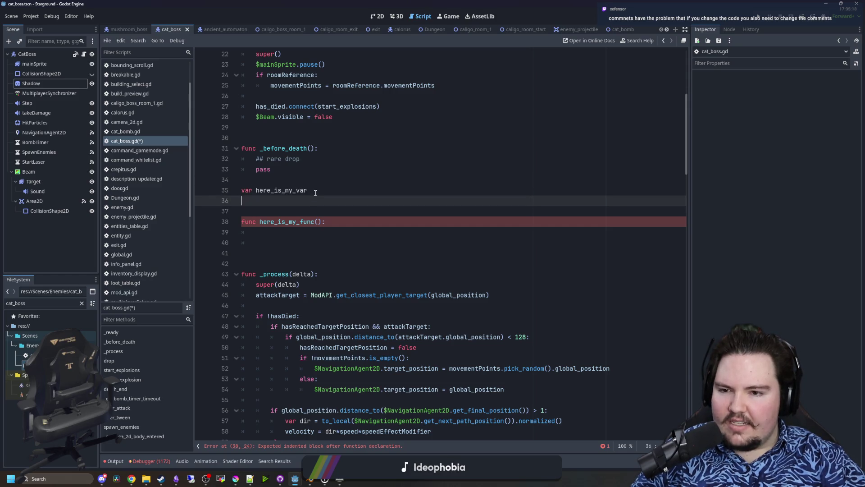
left_click(274, 180)
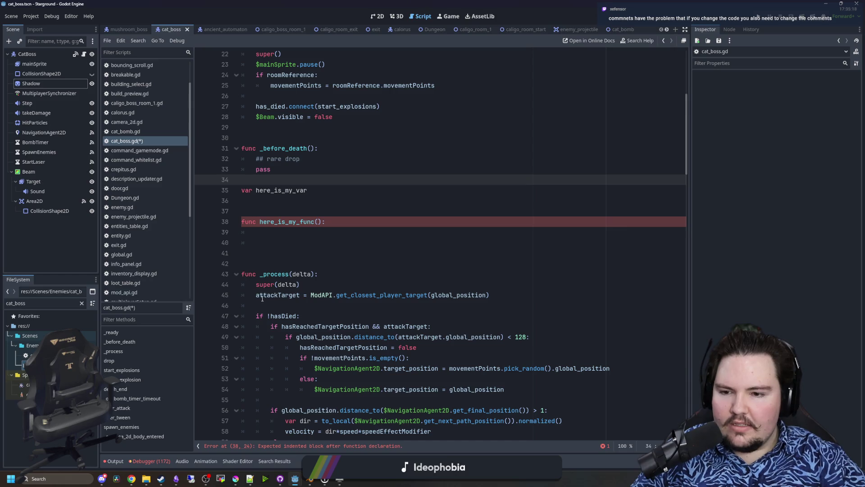
Rename the example variable from here_is_my_var to camelCase hereIsMyVar.
scroll(269, 247, "up", 1)
left_click(321, 254)
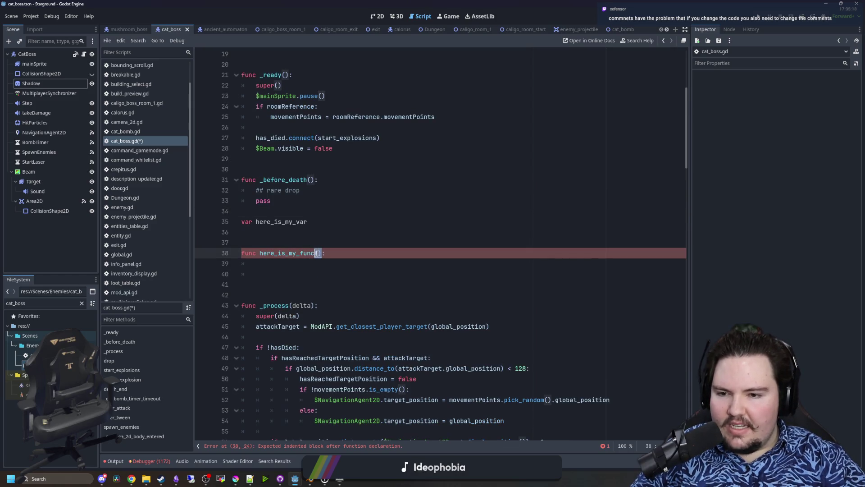
left_click(318, 244)
left_click_drag(320, 221, 271, 223)
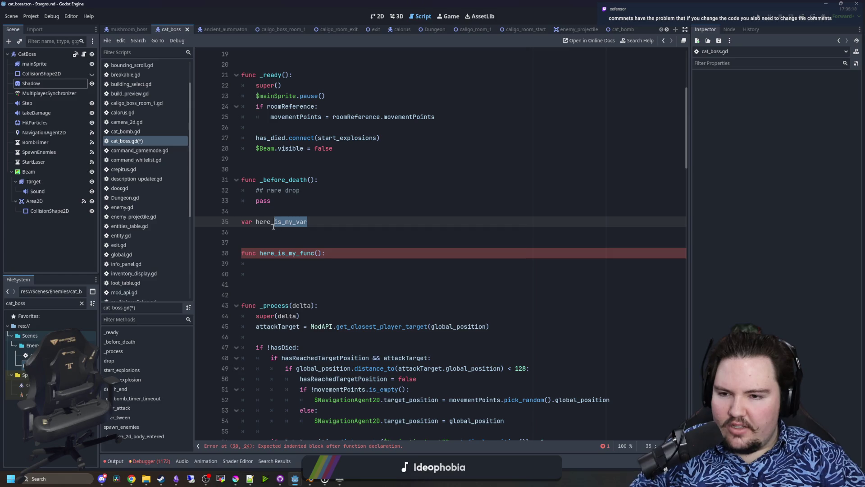
type("IsMyVar")
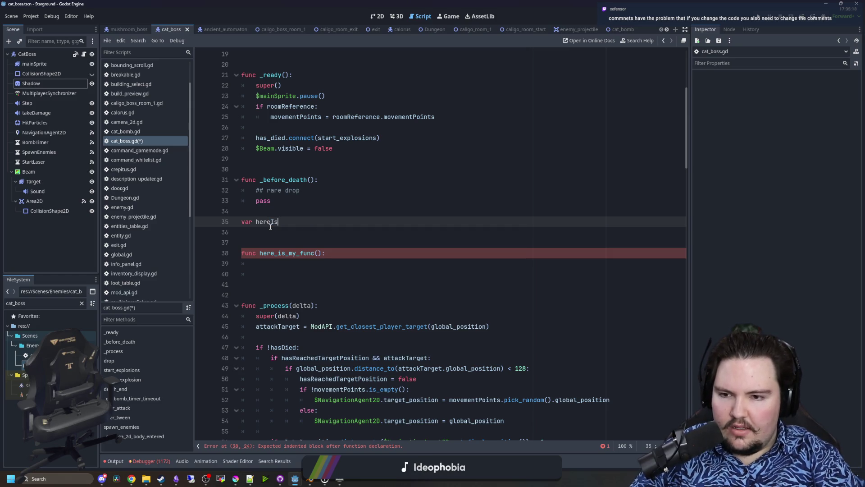
Delete the hereIsMyVar and here_is_my_func example lines and save the scene.
key("Up")
key("Up")
scroll(261, 171, "down", 2)
mouse_move(253, 158)
left_mouse_down()
mouse_move(261, 180)
mouse_move(280, 191)
left_mouse_up()
left_click_drag(354, 158, 266, 160)
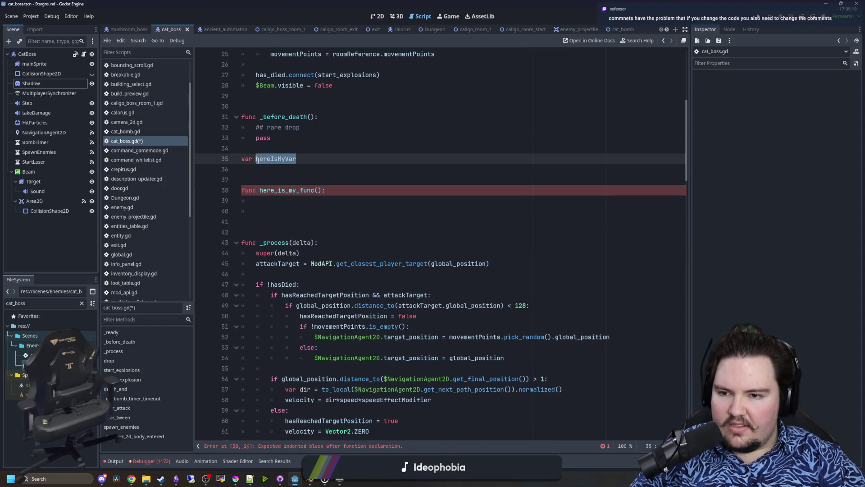
left_click(278, 169)
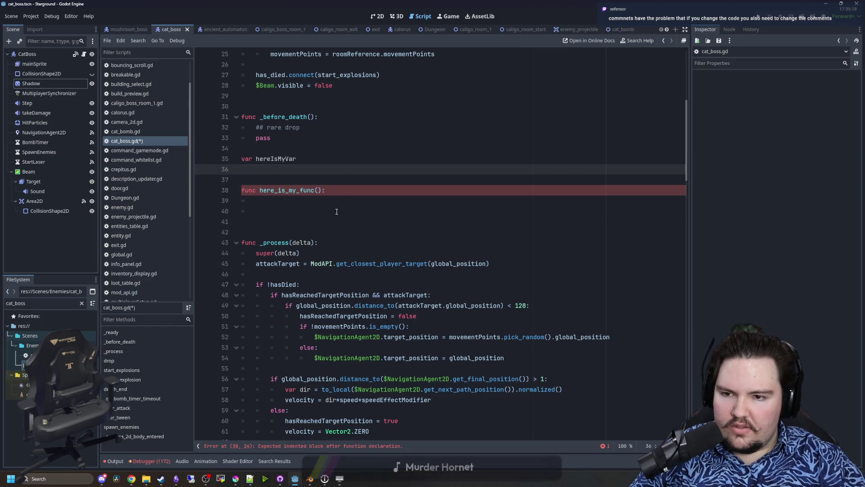
key("Up")
key("shift+Down")
key("shift+Down")
key("shift+Down")
key("BackSpace")
key("BackSpace")
key("BackSpace")
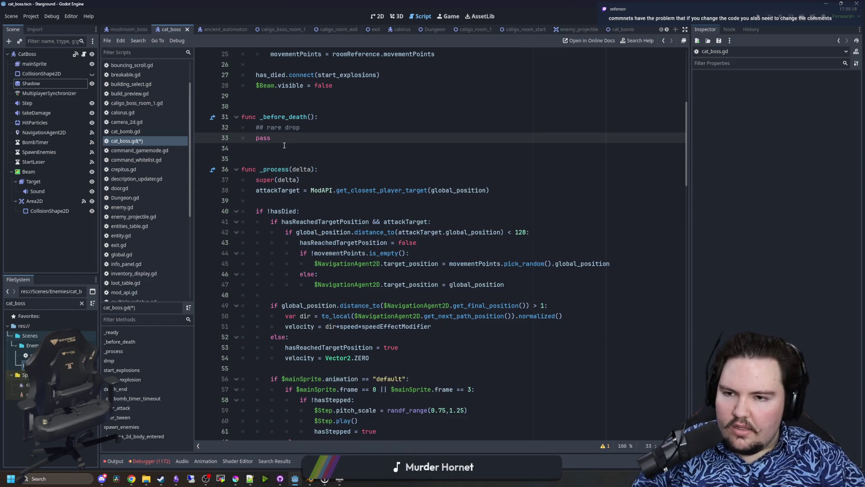
scroll(309, 211, "up", 3)
left_click(308, 201)
key("ctrl+s")
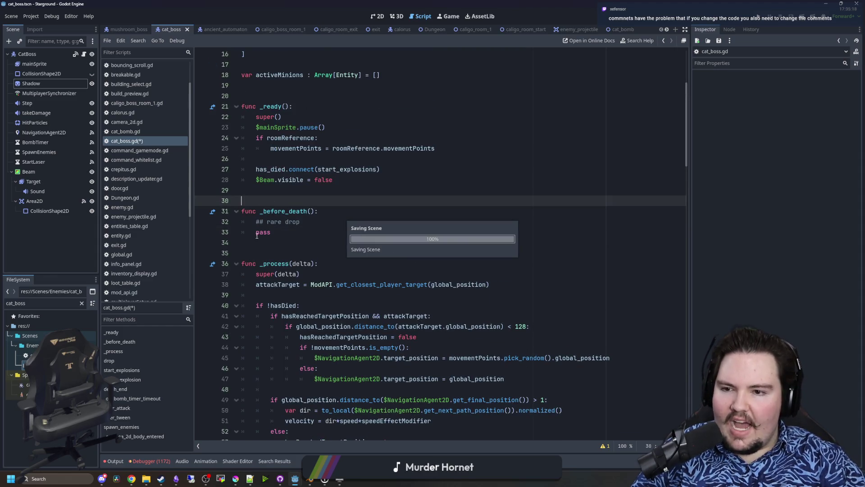
Scroll up to review the activeMinions declaration around line 18.
scroll(275, 211, "up", 5)
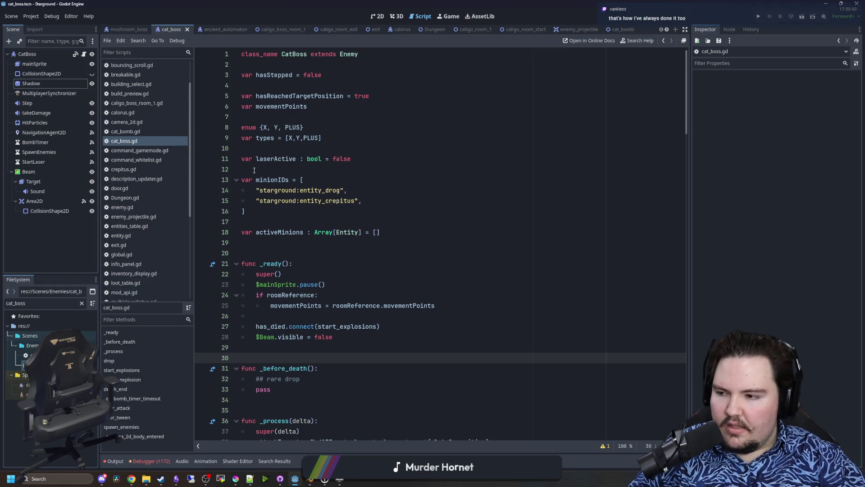
left_click(284, 238)
mouse_move(256, 233)
left_mouse_down()
mouse_move(301, 232)
mouse_move(259, 232)
mouse_move(260, 239)
left_mouse_up()
left_click(266, 232)
left_click(275, 221)
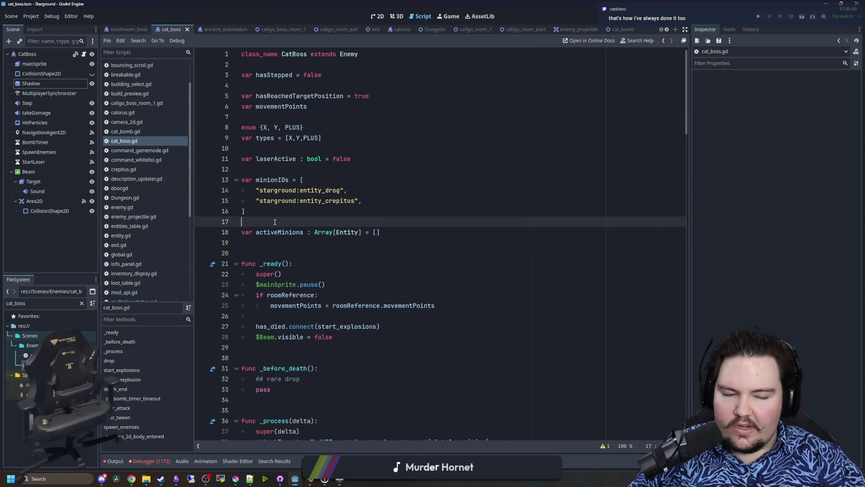